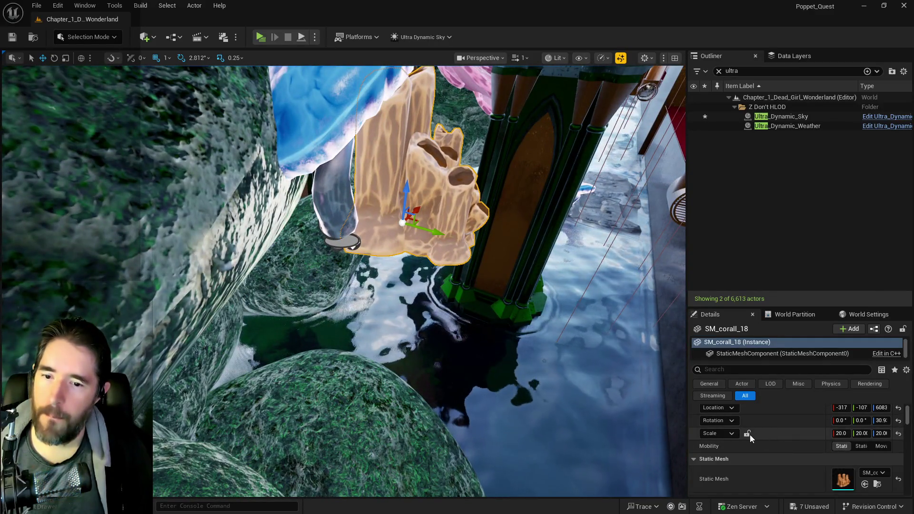
# Set SM_corall_18's locked uniform scale to 10 and frame the coral up close
pyautogui.doubleClick(840, 433)
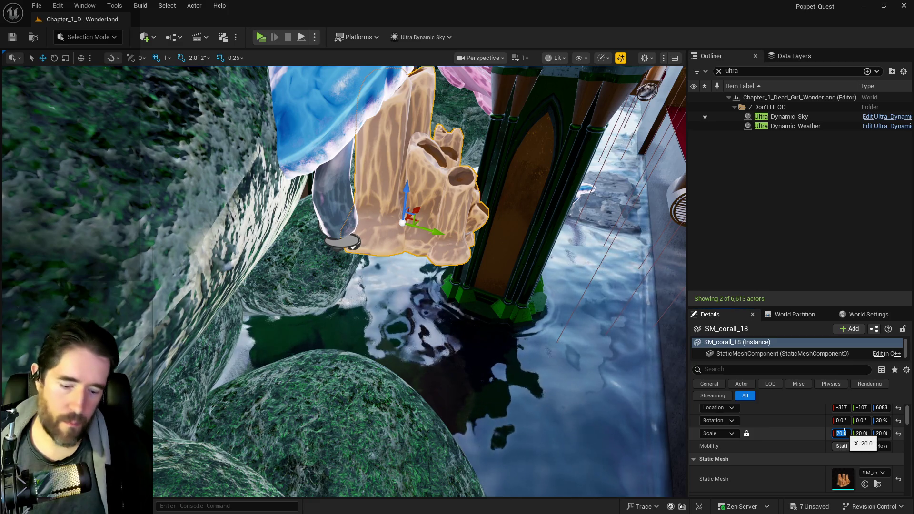
pyautogui.write('10')
pyautogui.press('Return')
pyautogui.press('f')
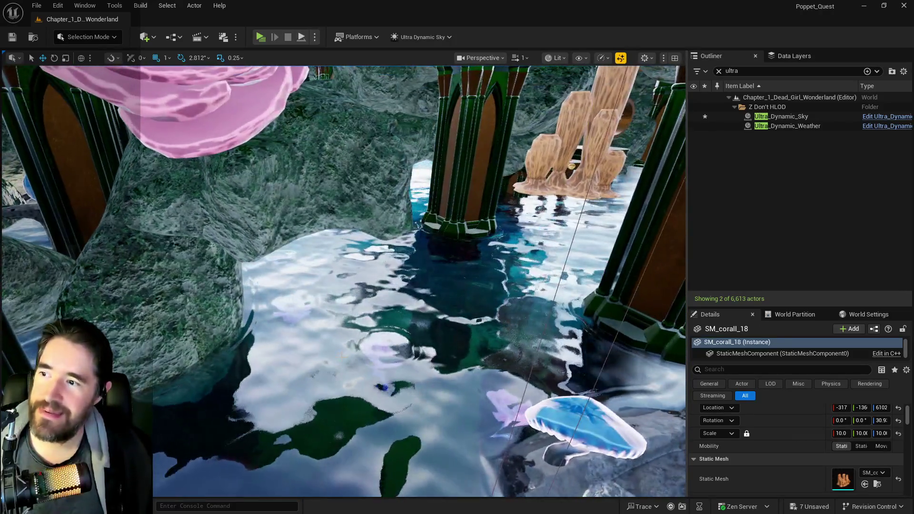
pyautogui.click(190, 365)
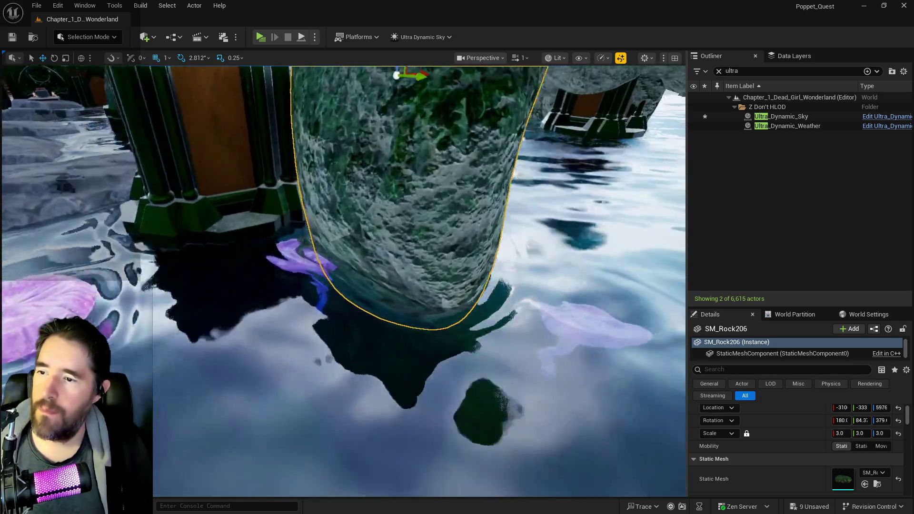
# Delete BP_Empress_Plant88 and set BP_Empress_Plant89's uniform scale to 0.6
pyautogui.click(275, 327)
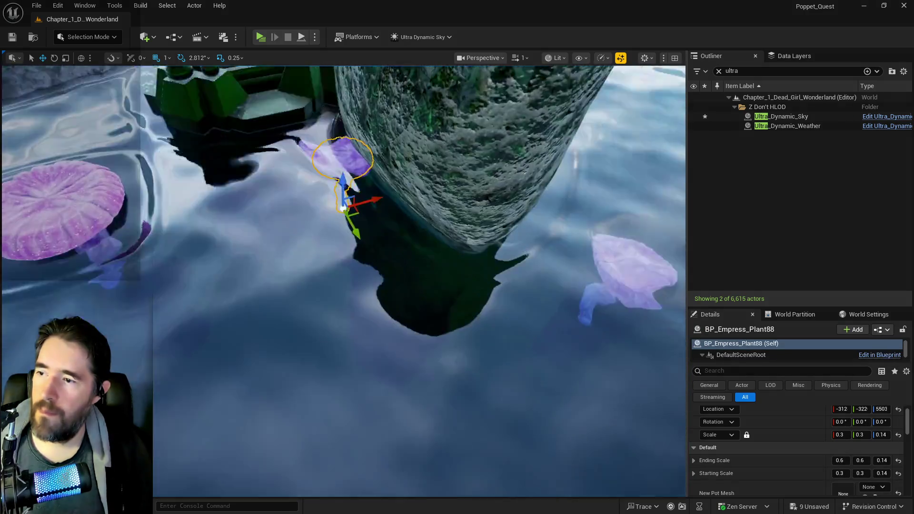
pyautogui.press('Delete')
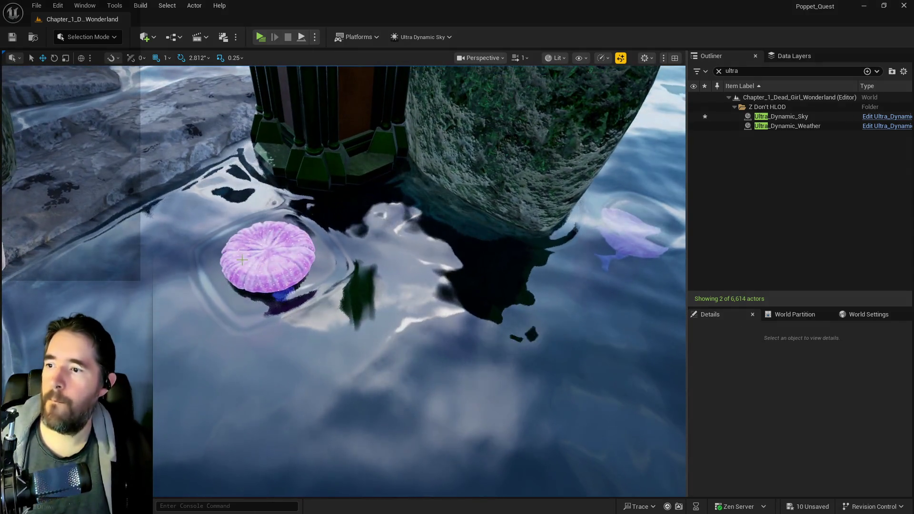
pyautogui.click(266, 257)
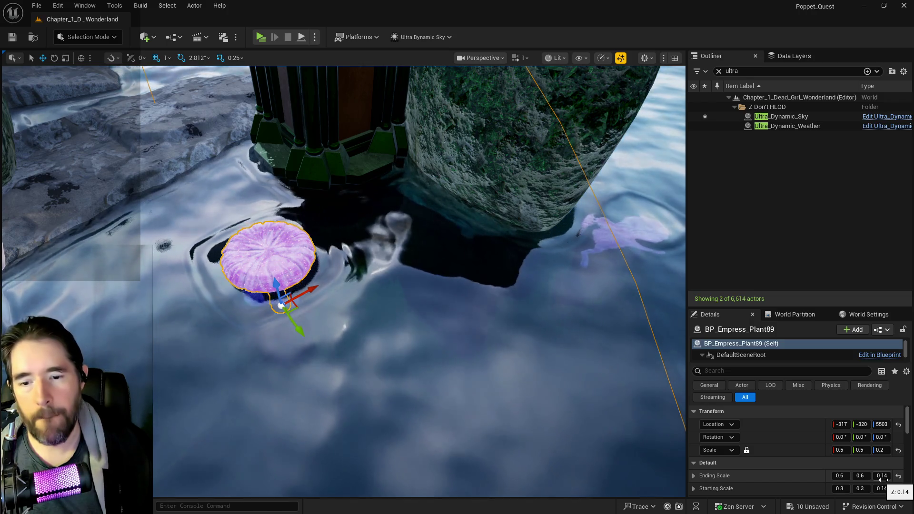
pyautogui.click(838, 451)
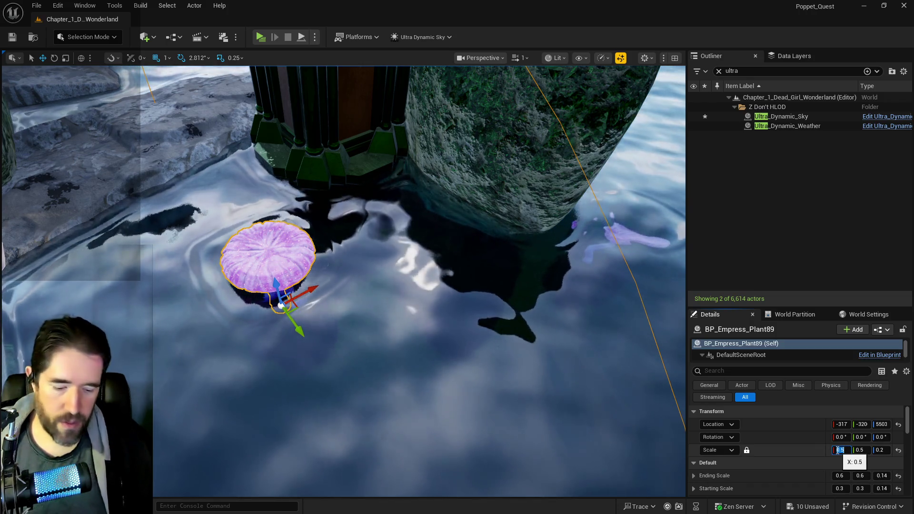
pyautogui.write('0.6')
pyautogui.press('Return')
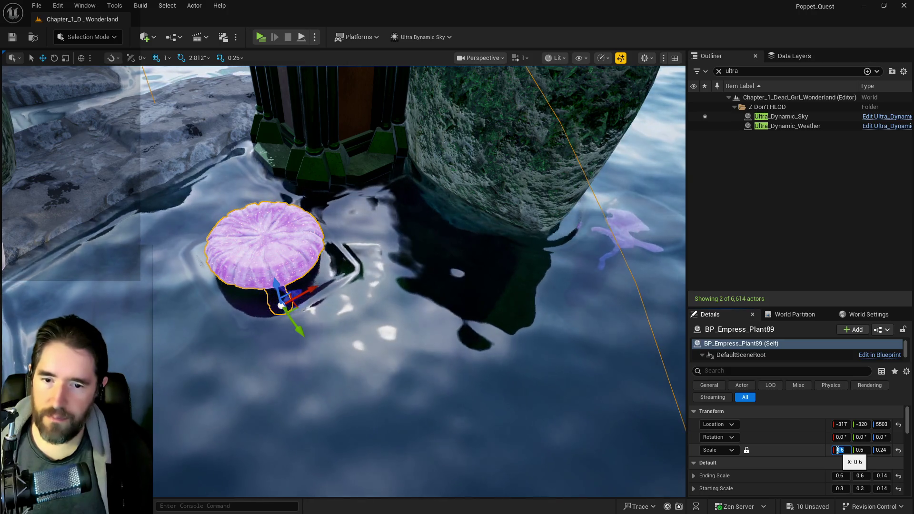
# Unlock the plant's scale axes and adjust its Z scale on its own
pyautogui.click(747, 449)
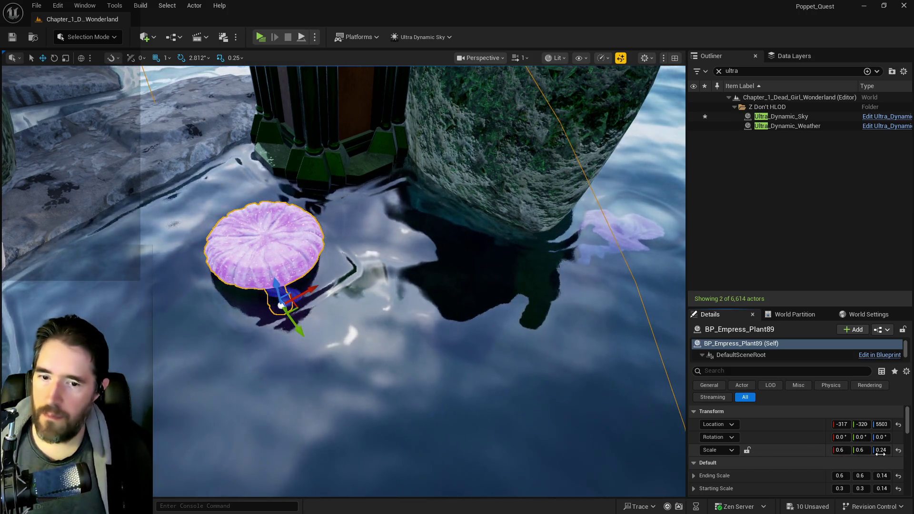
pyautogui.click(881, 450)
pyautogui.write('3')
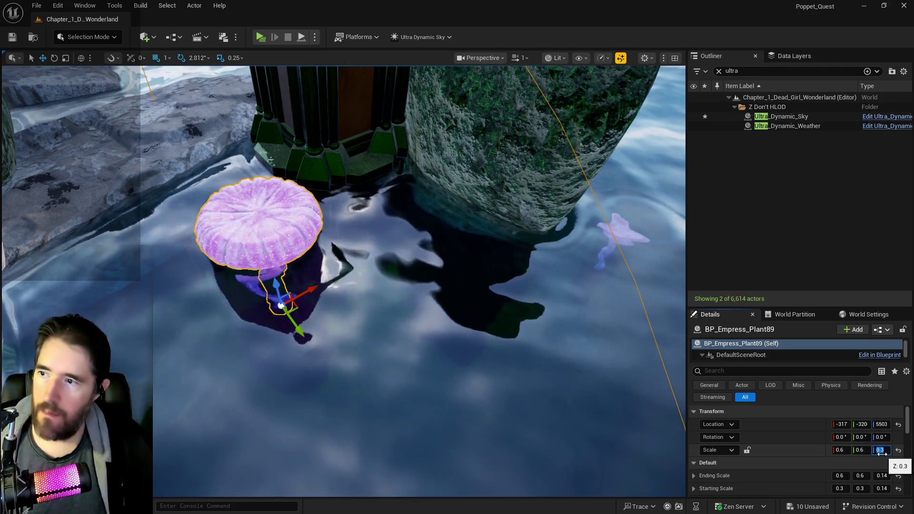
pyautogui.press('Return')
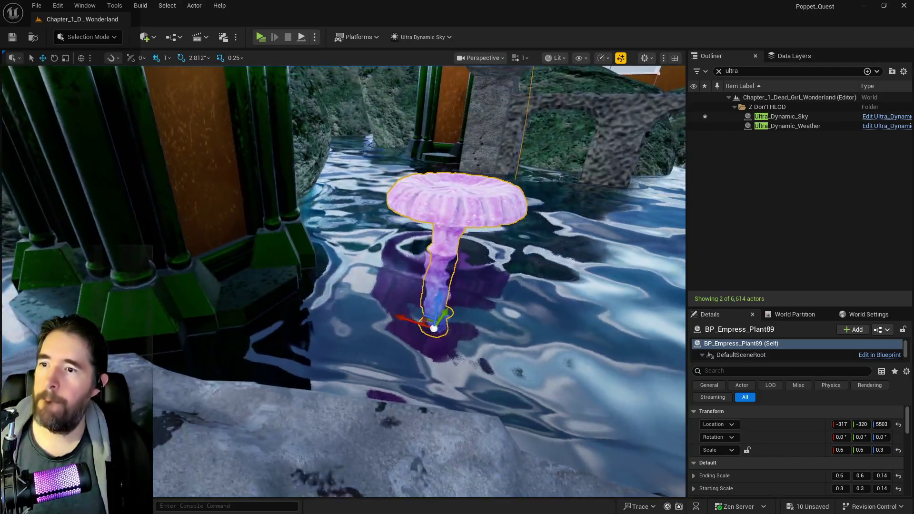
pyautogui.click(881, 450)
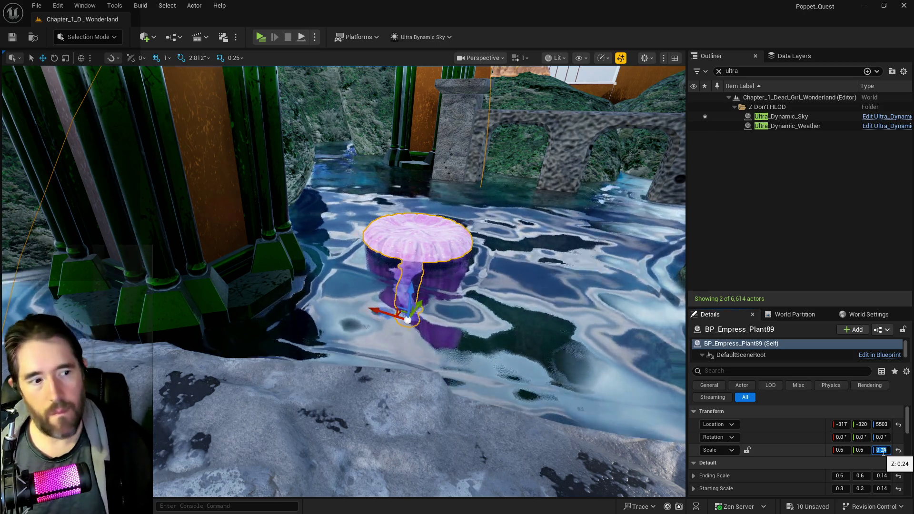
pyautogui.press('Return')
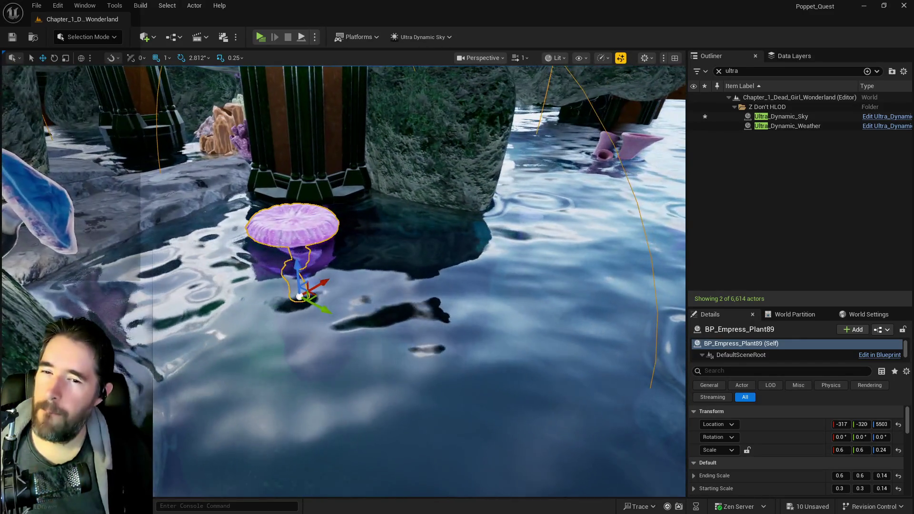
# Set Ending Scale Z to 0.24 and scale the lily-pad plant to 0.3, 0.3, 0.14
pyautogui.click(883, 476)
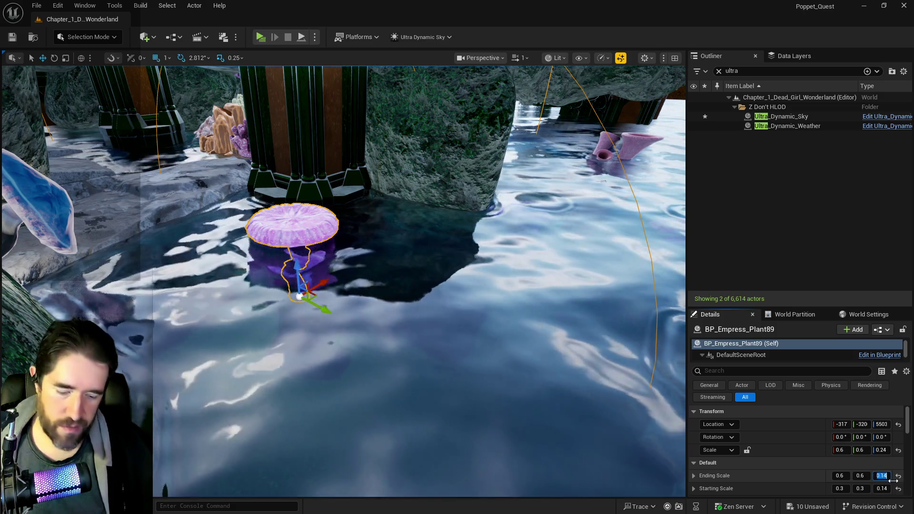
pyautogui.write('0.24')
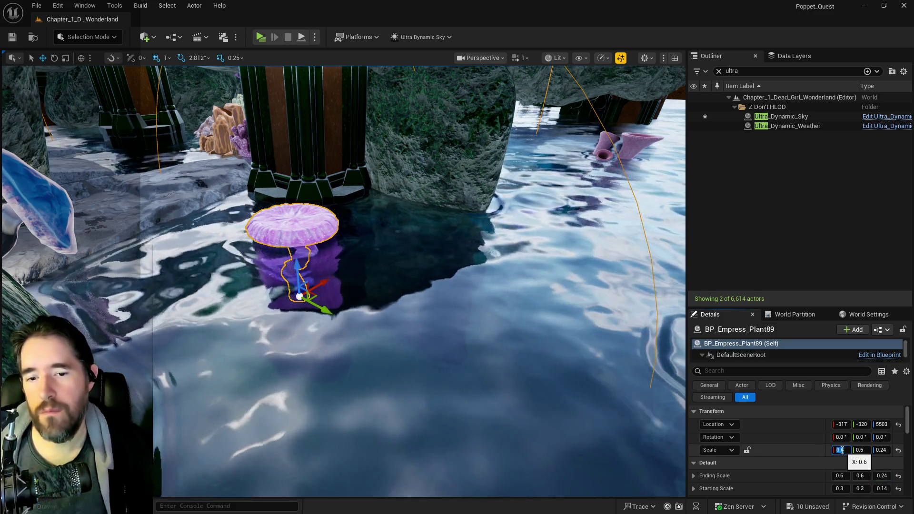
pyautogui.click(841, 450)
pyautogui.write('.3')
pyautogui.click(860, 450)
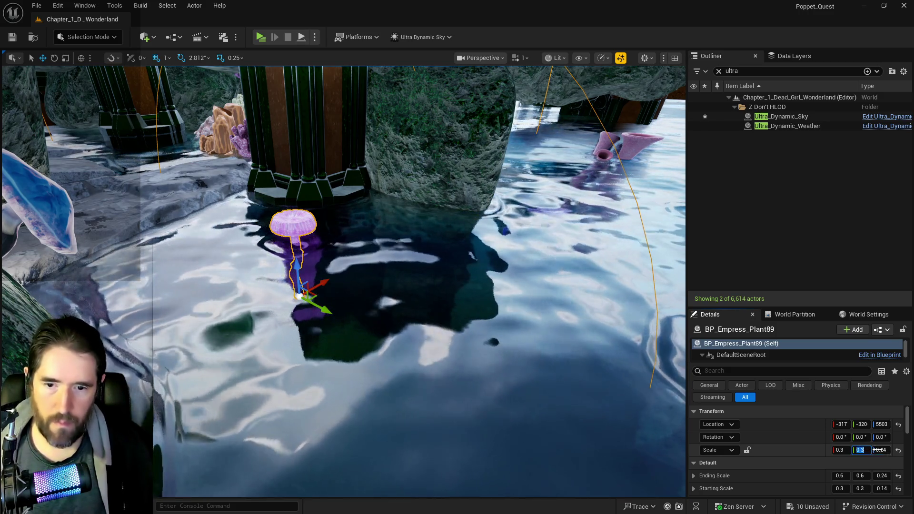
pyautogui.click(879, 450)
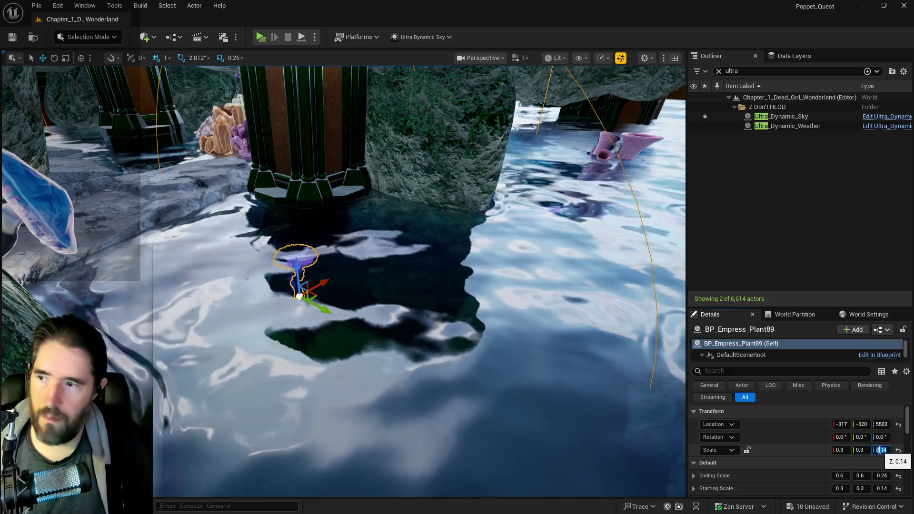
pyautogui.press('Return')
pyautogui.moveTo(457, 286); pyautogui.dragTo(479, 364)
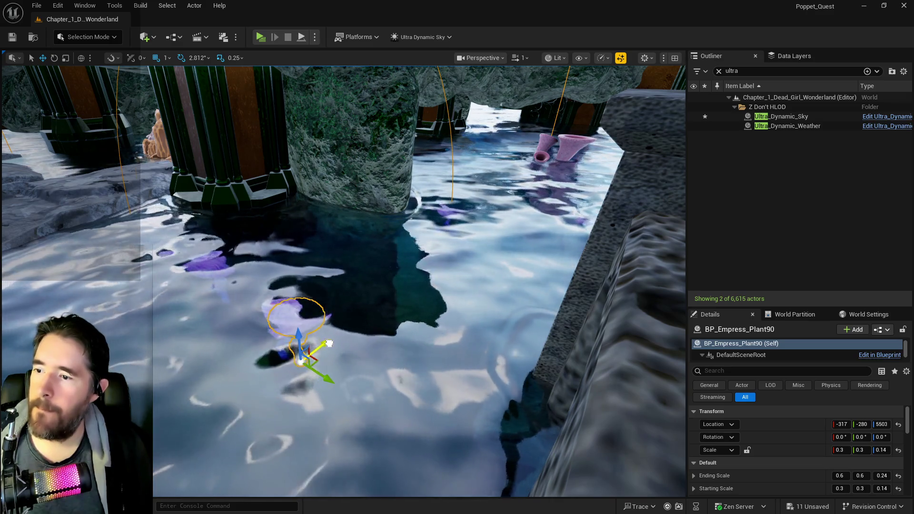
# Alt-drag a duplicate of the lily-pad plant sideways, frame the copy, then delete it
pyautogui.moveTo(396, 326)
pyautogui.mouseDown()
pyautogui.moveTo(497, 364)
pyautogui.moveTo(488, 321)
pyautogui.moveTo(507, 306)
pyautogui.mouseUp()
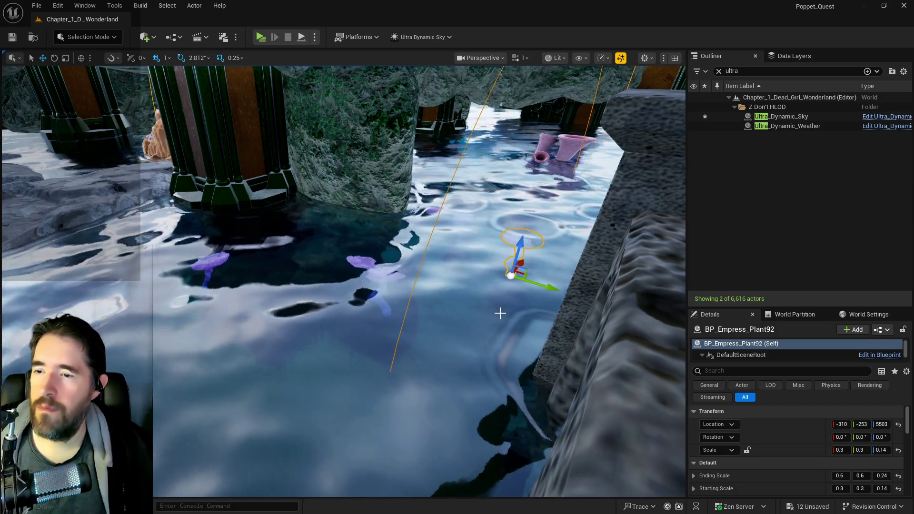
pyautogui.press('f')
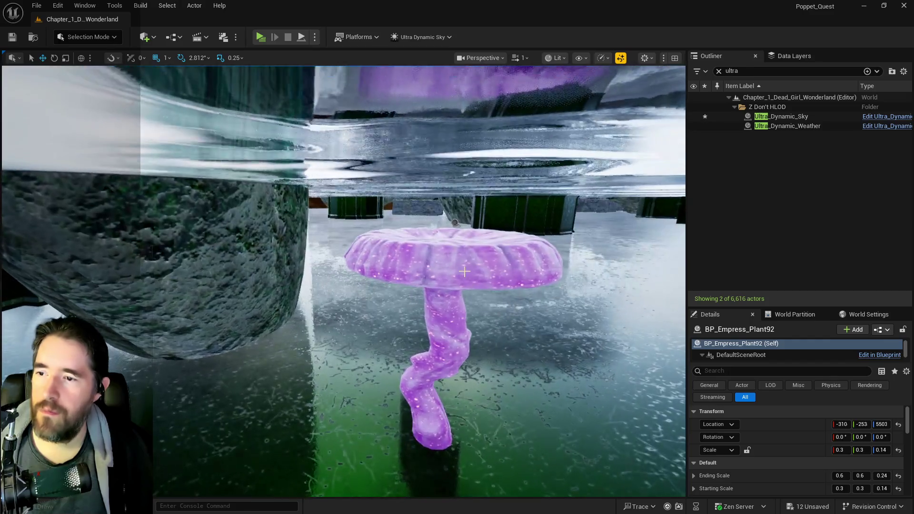
pyautogui.press('Delete')
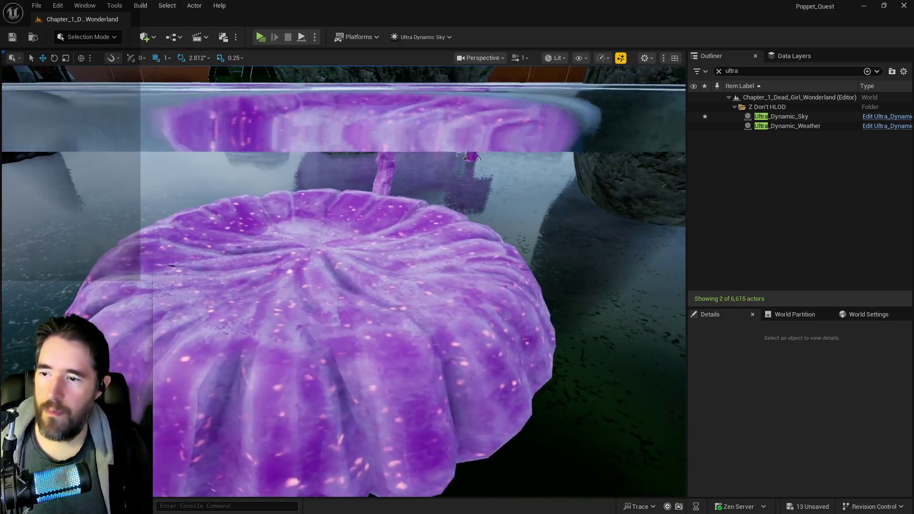
# Raise the large purple plant's Ending Scale Z to 0.24 and move it along X
pyautogui.click(554, 374)
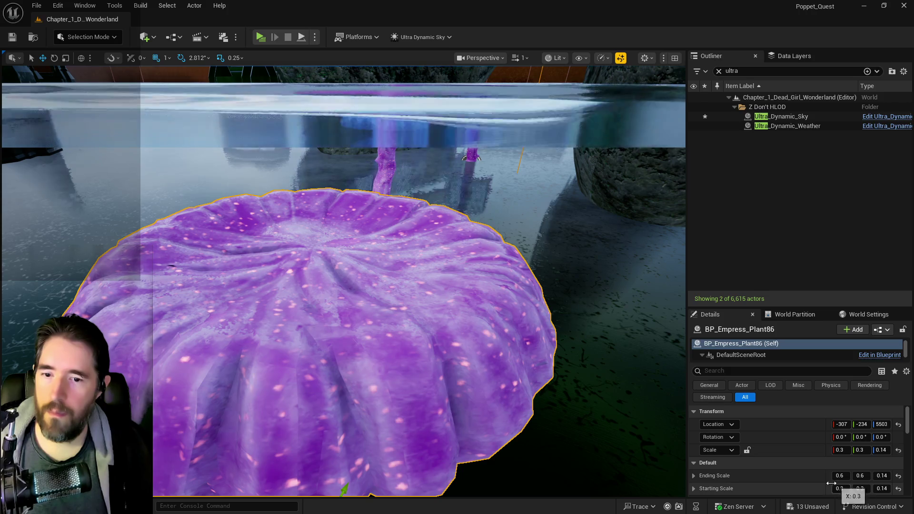
pyautogui.click(883, 475)
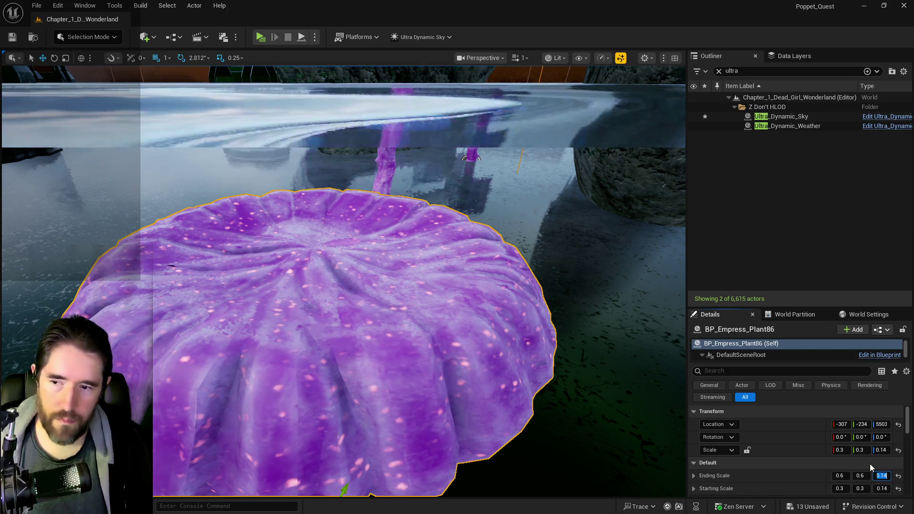
pyautogui.press('Return')
pyautogui.moveTo(333, 333)
pyautogui.mouseDown()
pyautogui.moveTo(233, 319)
pyautogui.moveTo(251, 342)
pyautogui.mouseUp()
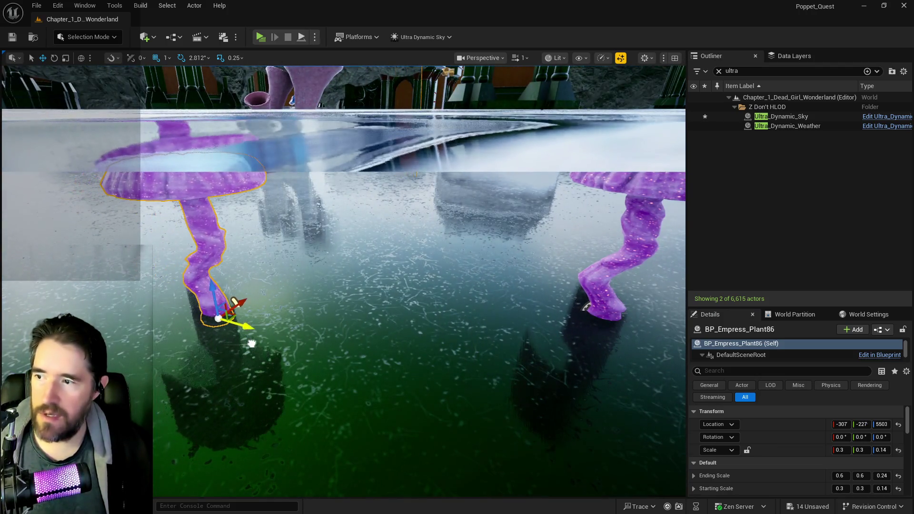
pyautogui.moveTo(239, 304); pyautogui.dragTo(376, 300)
# Give the neighbouring purple plant the same taller 0.24 ending height
pyautogui.click(601, 291)
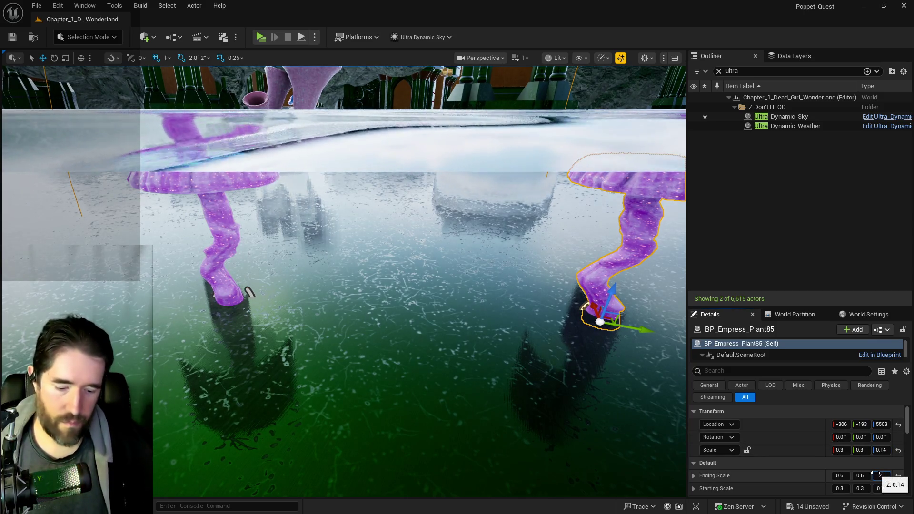
pyautogui.press('Return')
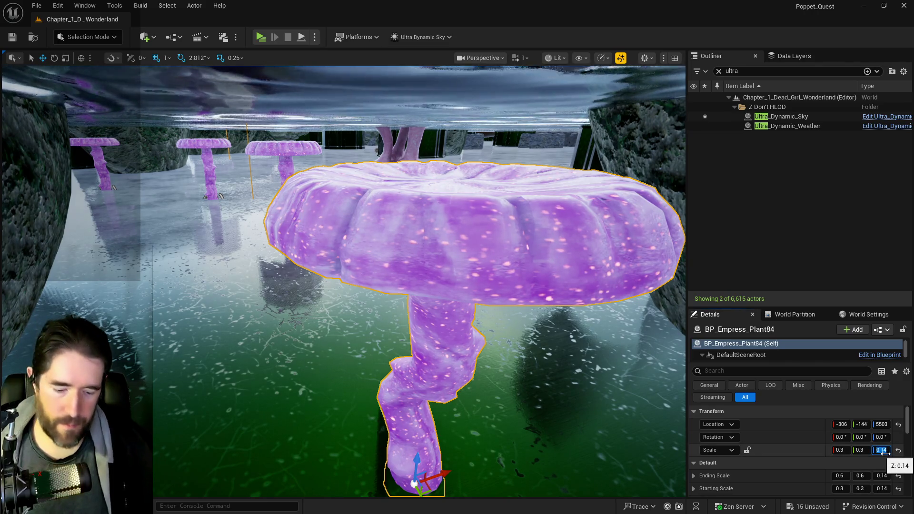
pyautogui.click(886, 475)
pyautogui.click(887, 474)
pyautogui.write('0.24')
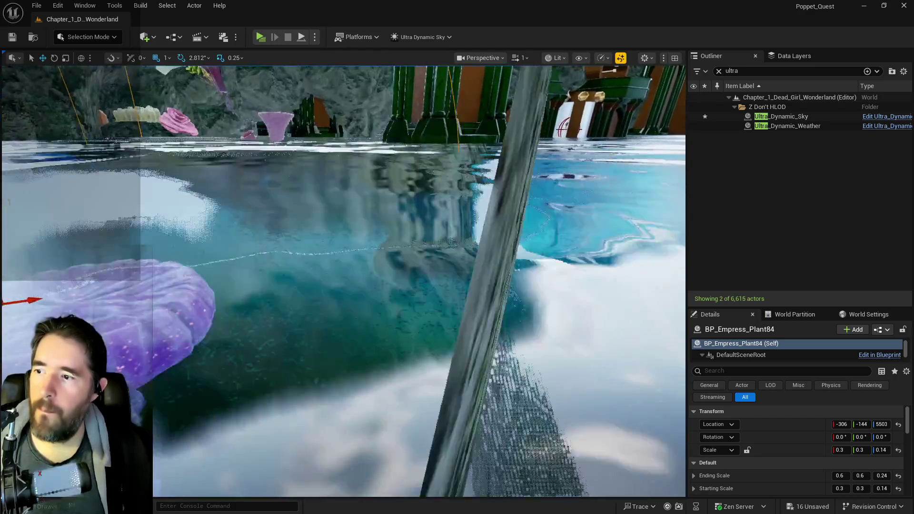
# Move BP_Empress_Plant83 on the rock further along the channel and edit its ending height
pyautogui.click(343, 238)
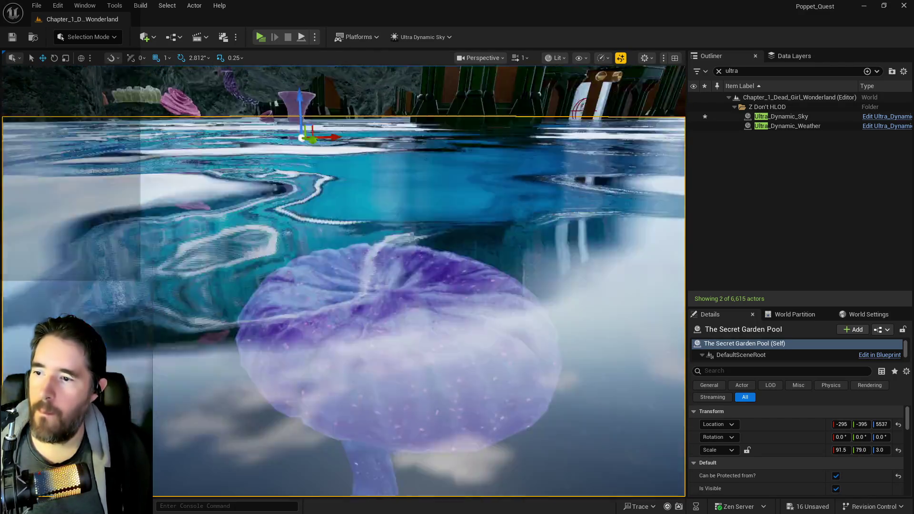
pyautogui.scroll(5, 459, 378)
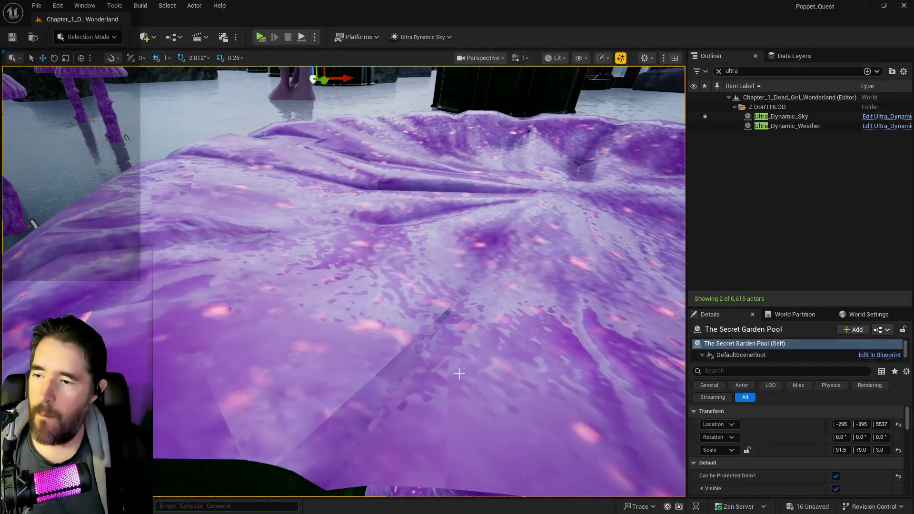
pyautogui.click(459, 373)
pyautogui.press('f')
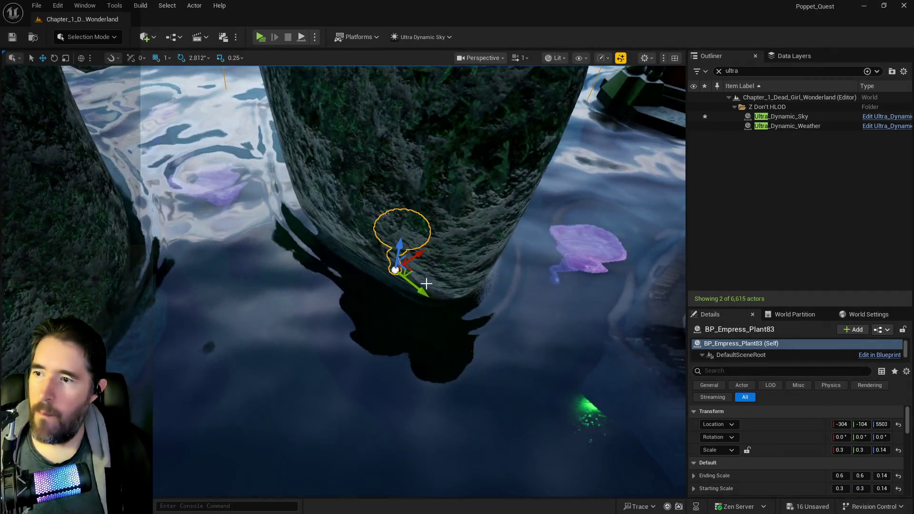
pyautogui.moveTo(427, 284); pyautogui.dragTo(457, 315)
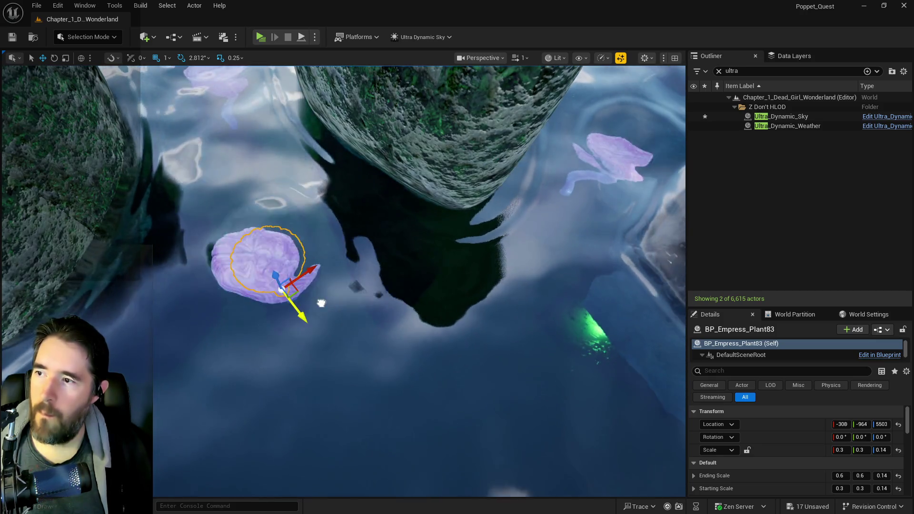
pyautogui.click(881, 476)
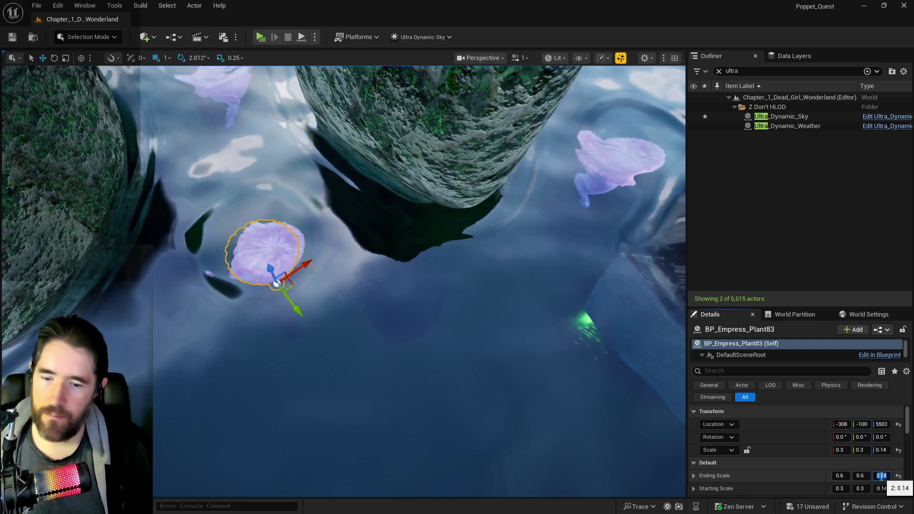
pyautogui.write('0.24')
pyautogui.moveTo(669, 261); pyautogui.dragTo(479, 310)
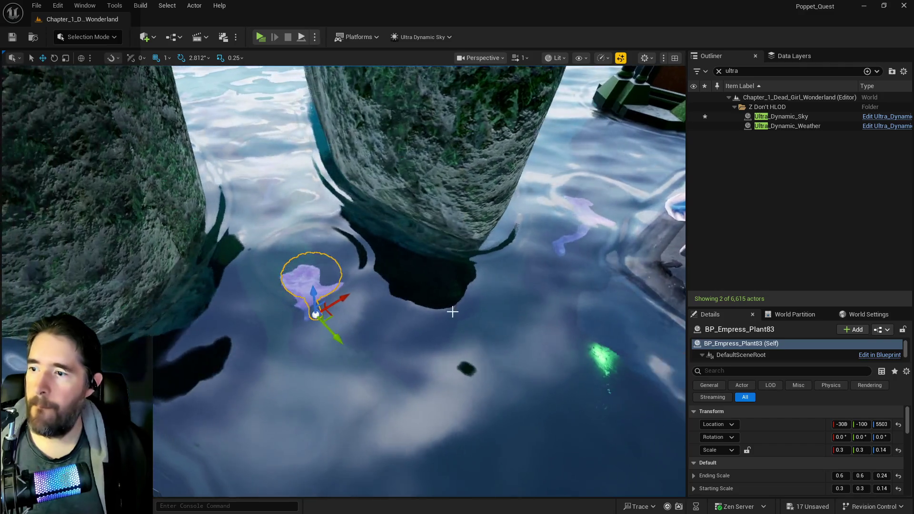
pyautogui.moveTo(557, 483)
pyautogui.mouseDown()
pyautogui.moveTo(379, 399)
pyautogui.moveTo(420, 371)
pyautogui.moveTo(419, 398)
pyautogui.moveTo(431, 406)
pyautogui.mouseUp()
pyautogui.press('f')
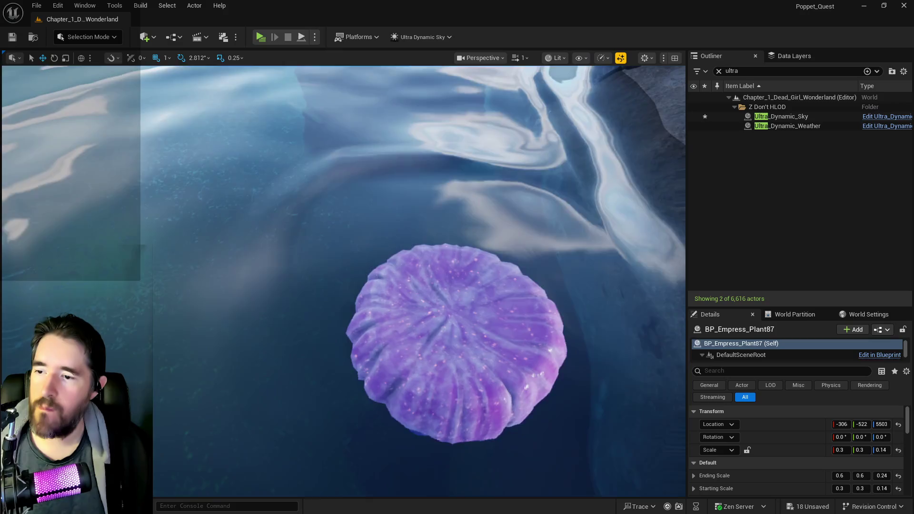
# Delete the purple plant in front of the rock, BP_Empress_Plant91
pyautogui.scroll(3, 500, 302)
pyautogui.click(500, 304)
pyautogui.scroll(3, 510, 320)
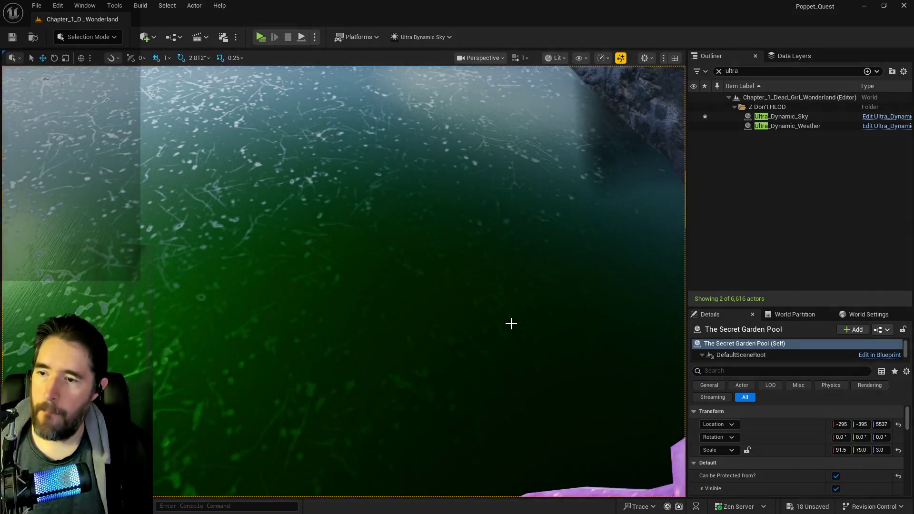
pyautogui.scroll(-3, 511, 323)
pyautogui.click(379, 326)
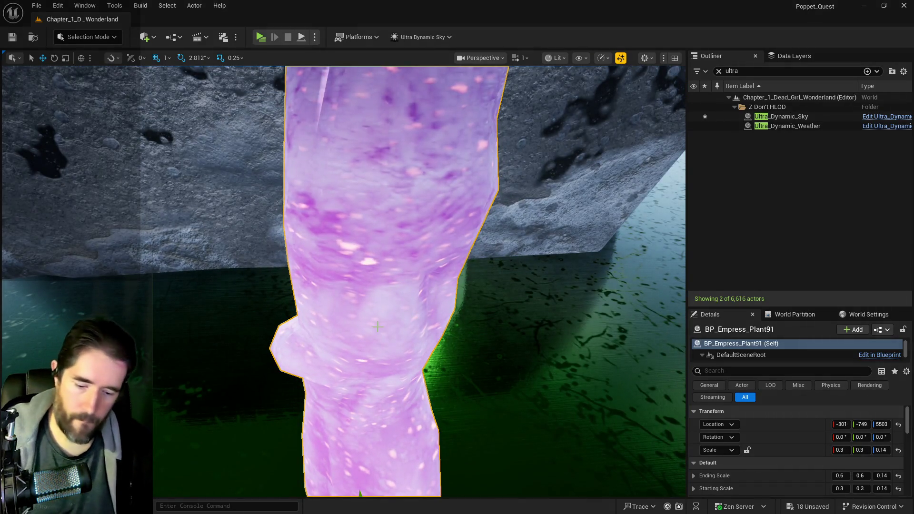
pyautogui.press('Delete')
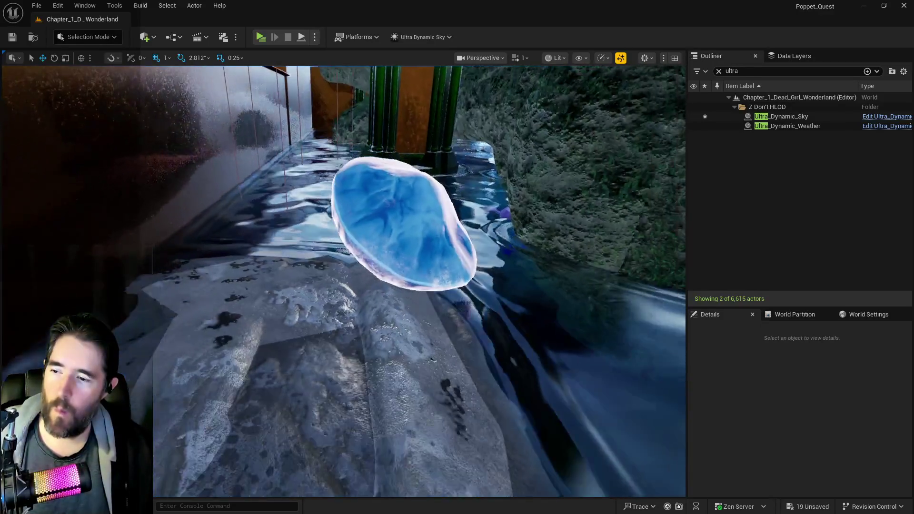
# Increase SM_Bridge_B3's Z scale so the bridge becomes a taller ridge
pyautogui.click(428, 405)
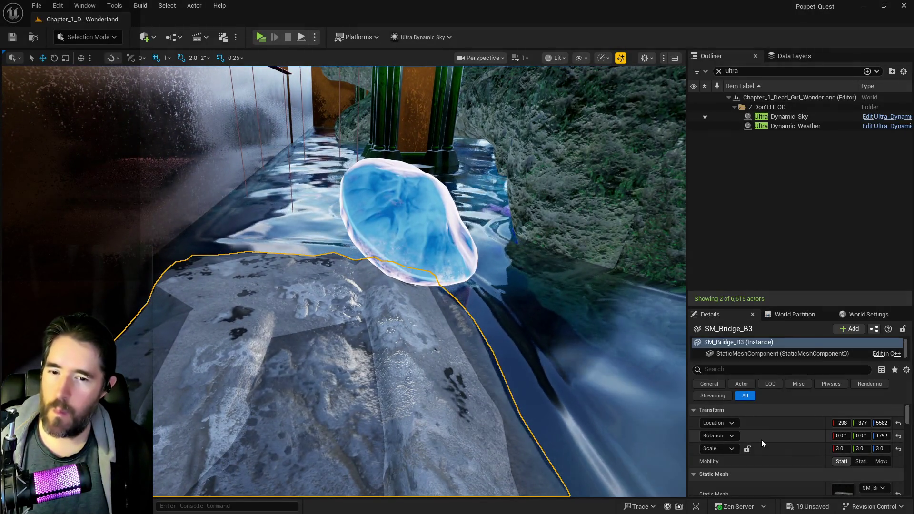
pyautogui.click(881, 449)
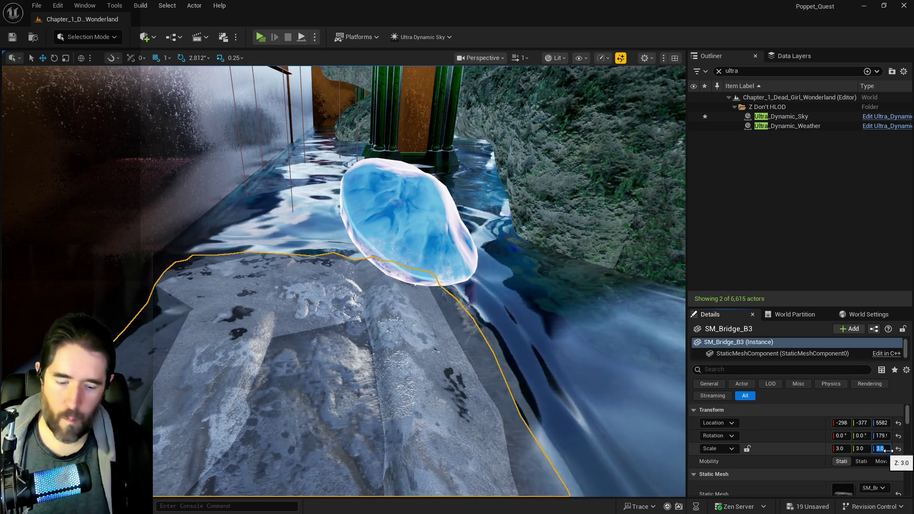
pyautogui.moveTo(888, 451); pyautogui.dragTo(897, 450)
# Lift Protector_Light_With_Mesh16 above the ridge to Z 5771 and save the level
pyautogui.click(415, 220)
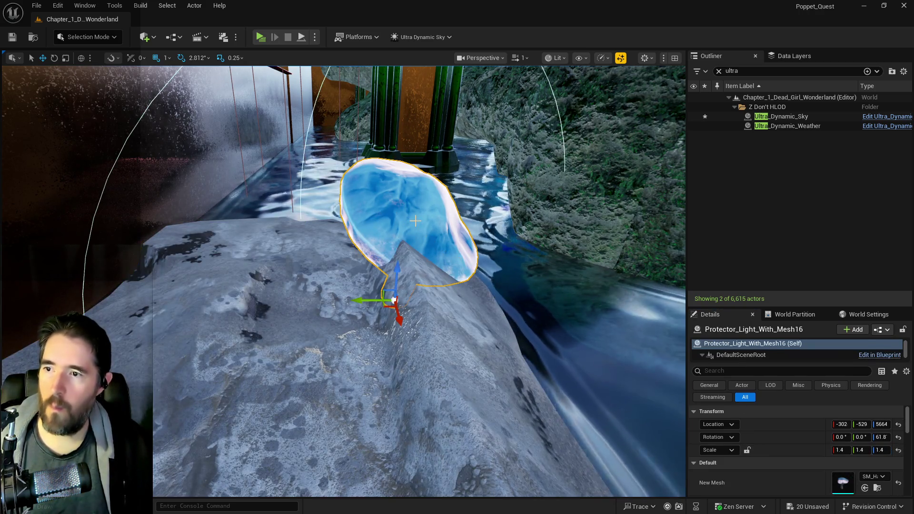
pyautogui.moveTo(397, 281)
pyautogui.mouseDown()
pyautogui.moveTo(379, 219)
pyautogui.moveTo(384, 258)
pyautogui.mouseUp()
pyautogui.hotkey('ctrl', 's')
# Set SM_Floor_Piece_D9 and the middle stone block to Z scale 10 and raise them
pyautogui.click(370, 322)
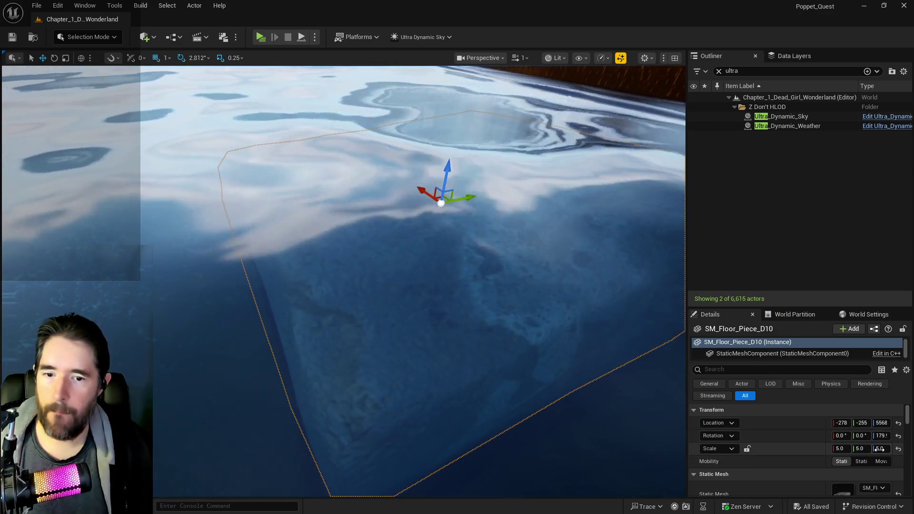
pyautogui.click(879, 449)
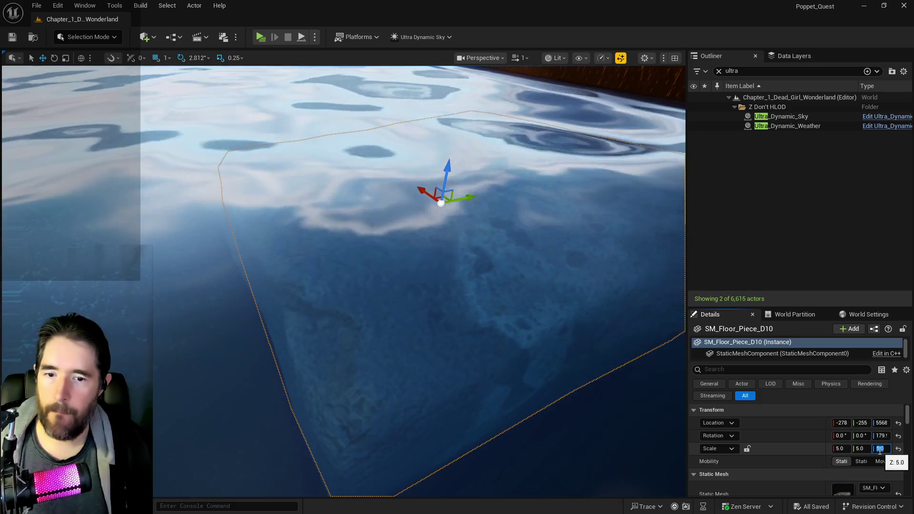
pyautogui.write('10')
pyautogui.press('Return')
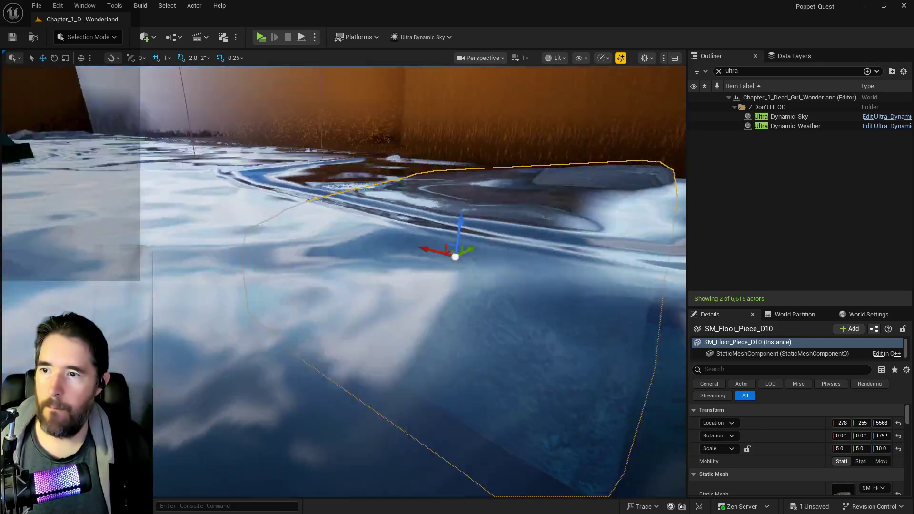
pyautogui.moveTo(422, 238); pyautogui.dragTo(433, 199)
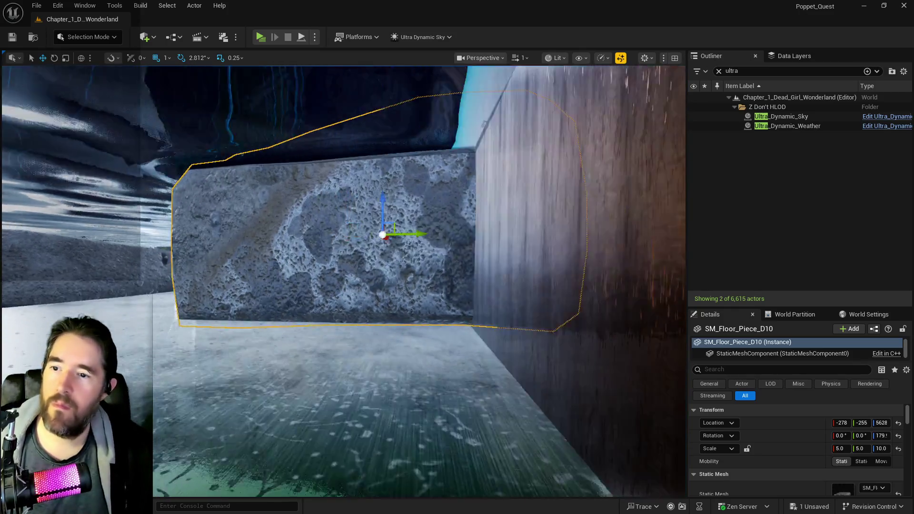
pyautogui.moveTo(484, 233); pyautogui.dragTo(394, 263)
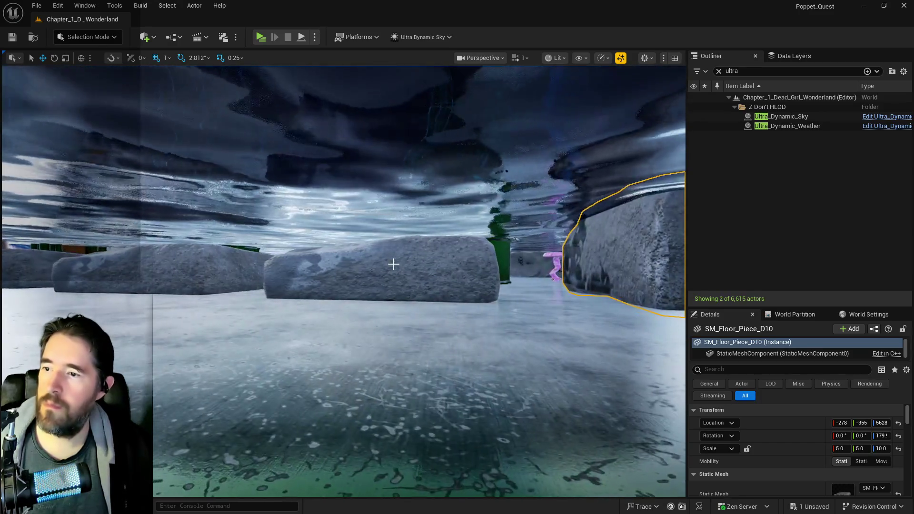
pyautogui.click(391, 269)
pyautogui.click(878, 449)
pyautogui.write('10')
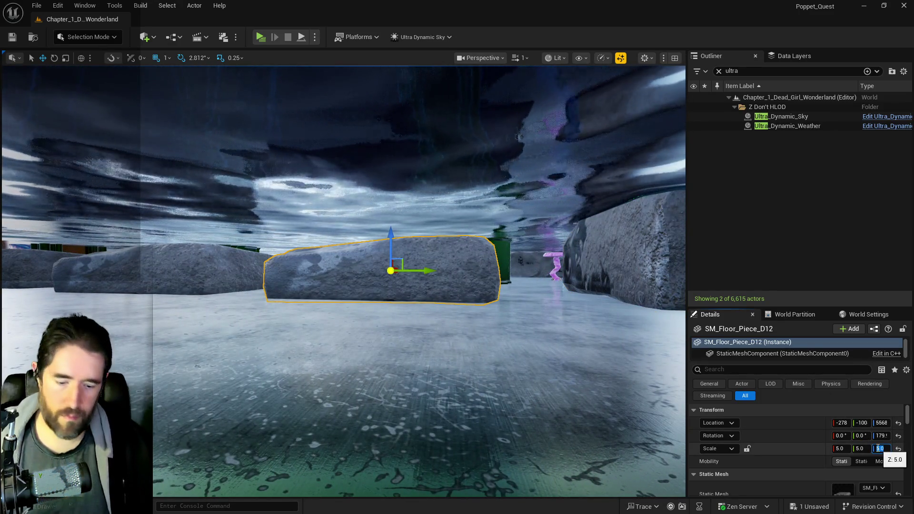
pyautogui.press('Return')
pyautogui.moveTo(389, 242)
pyautogui.mouseDown()
pyautogui.moveTo(397, 200)
pyautogui.moveTo(398, 243)
pyautogui.moveTo(398, 186)
pyautogui.moveTo(414, 218)
pyautogui.mouseUp()
# Give the next floor piece and the centre rock Z scale 10 and lift them above the water
pyautogui.click(414, 218)
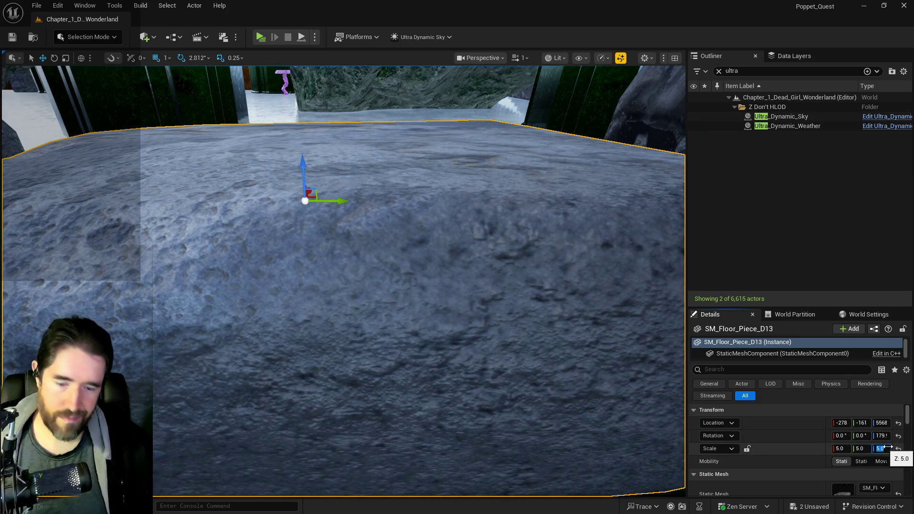
pyautogui.write('10')
pyautogui.press('Return')
pyautogui.press('f')
pyautogui.moveTo(339, 233)
pyautogui.mouseDown()
pyautogui.moveTo(339, 212)
pyautogui.moveTo(335, 234)
pyautogui.mouseUp()
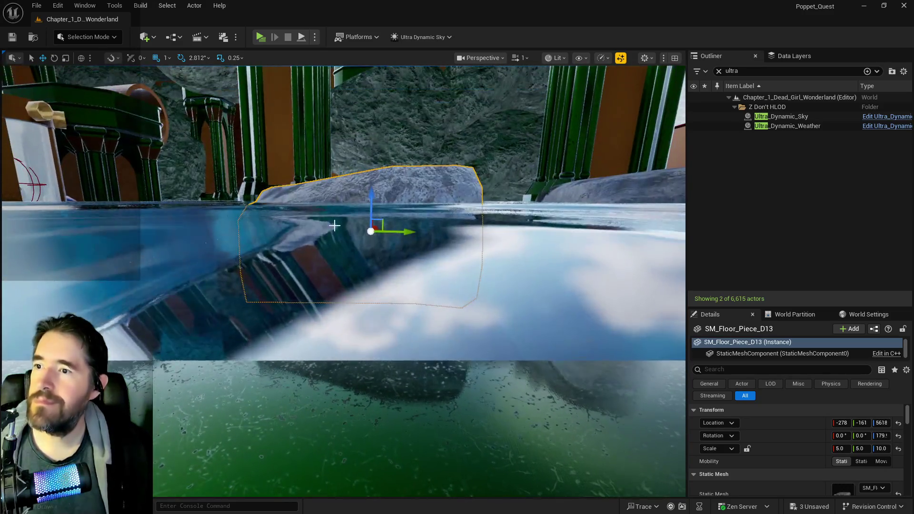
pyautogui.moveTo(371, 198); pyautogui.dragTo(360, 242)
pyautogui.click(429, 257)
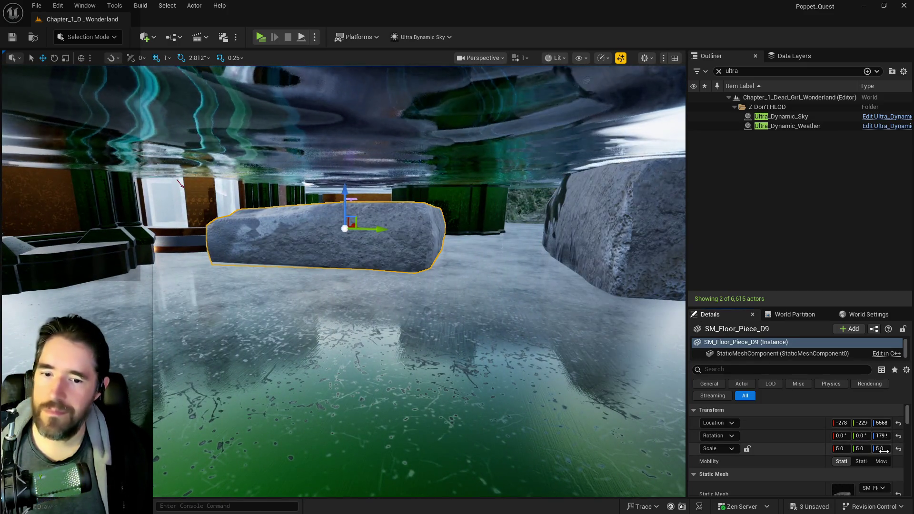
pyautogui.click(881, 448)
pyautogui.write('10')
pyautogui.press('Return')
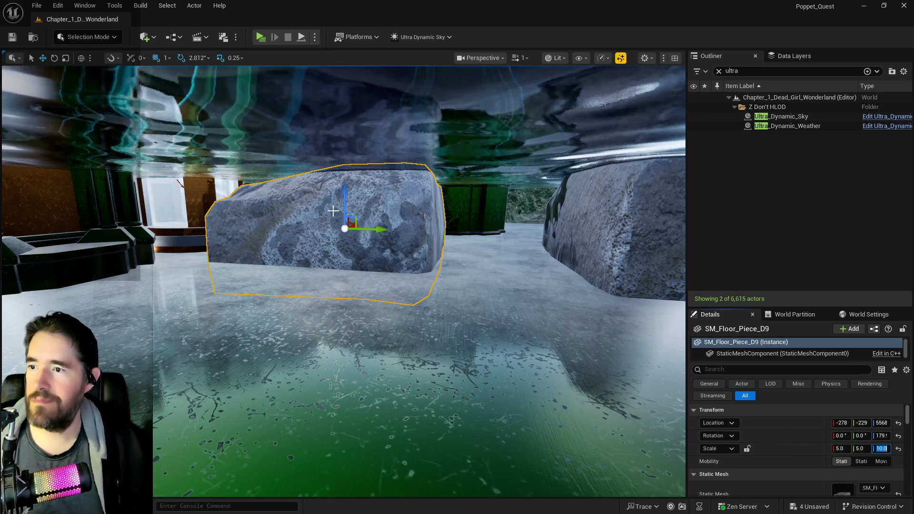
pyautogui.moveTo(343, 196); pyautogui.dragTo(348, 172)
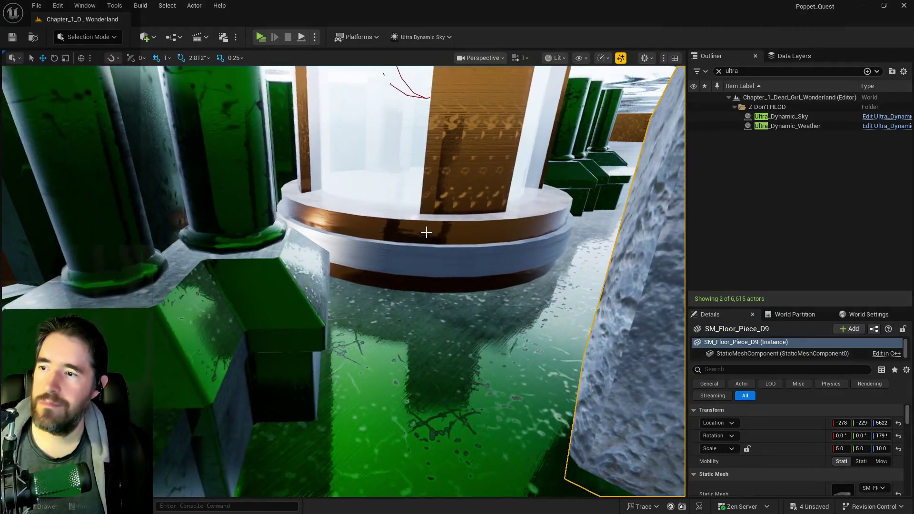
pyautogui.click(426, 231)
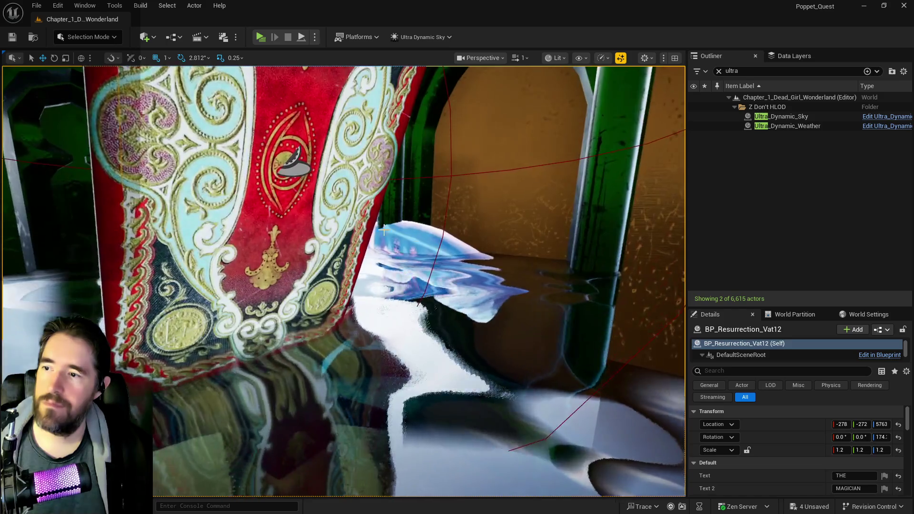
# Delete the unwanted blue crystal Protector_Light_With_Mesh38 beside the slab
pyautogui.keyDown('ctrl'); pyautogui.click(289, 229); pyautogui.keyUp('ctrl')
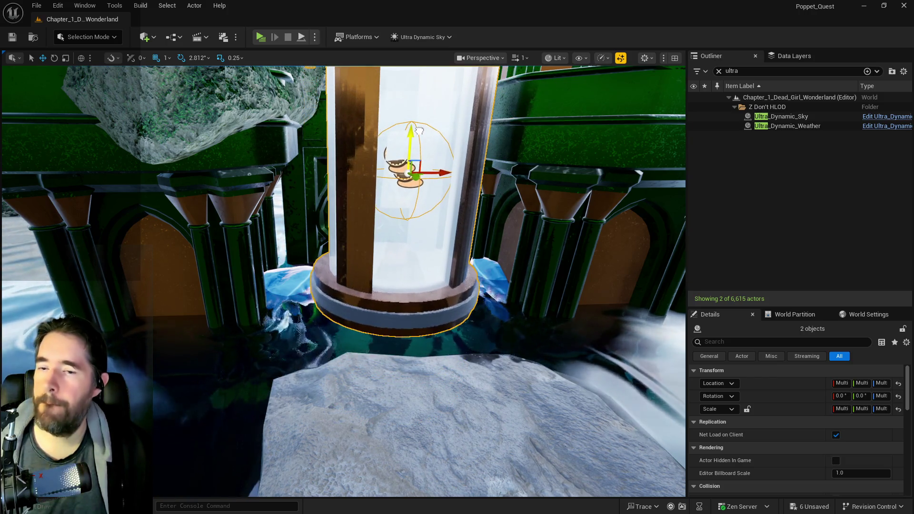
pyautogui.click(491, 261)
pyautogui.scroll(-5, 499, 286)
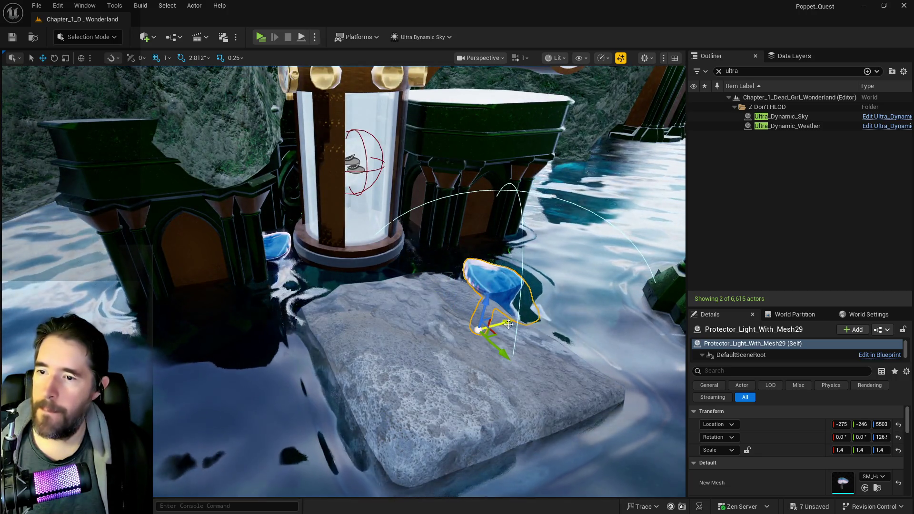
pyautogui.scroll(3, 508, 324)
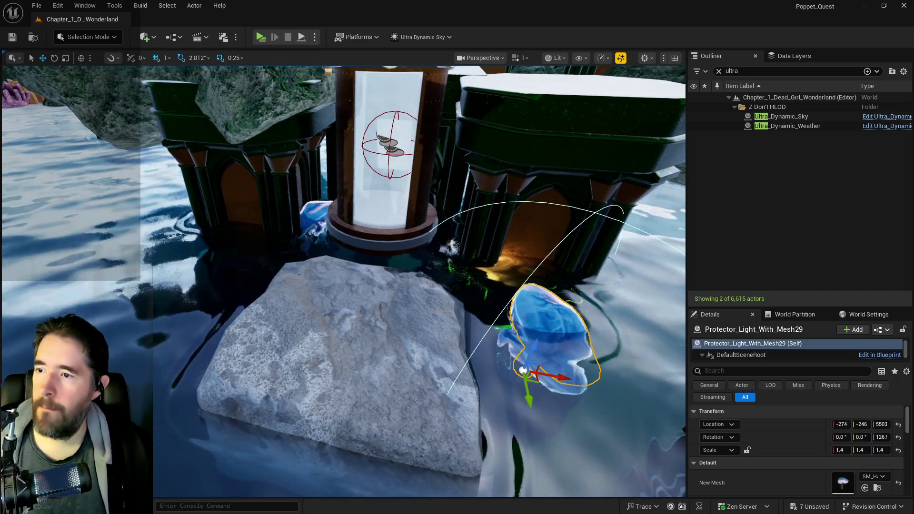
pyautogui.click(310, 208)
pyautogui.press('Delete')
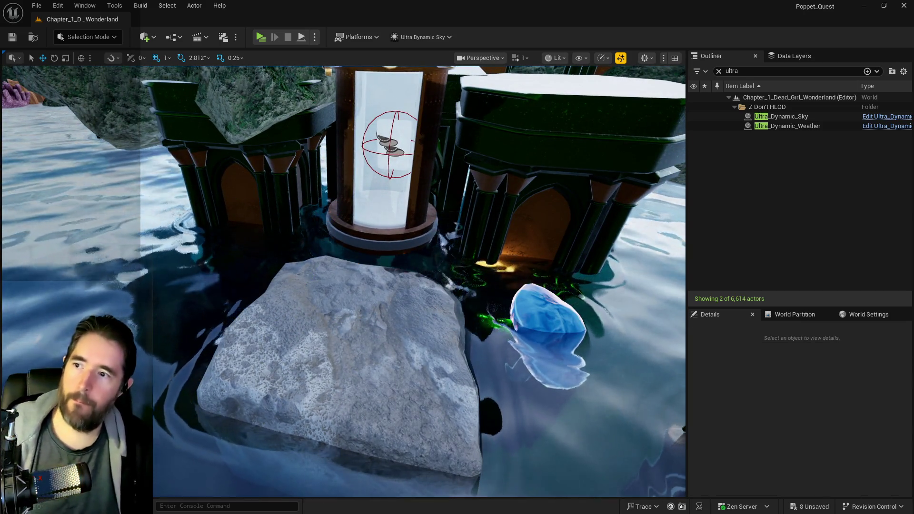
# Duplicate the floor slab as SM_Floor_Piece_D11 toward the glass vat's base
pyautogui.scroll(3, 411, 242)
pyautogui.click(496, 309)
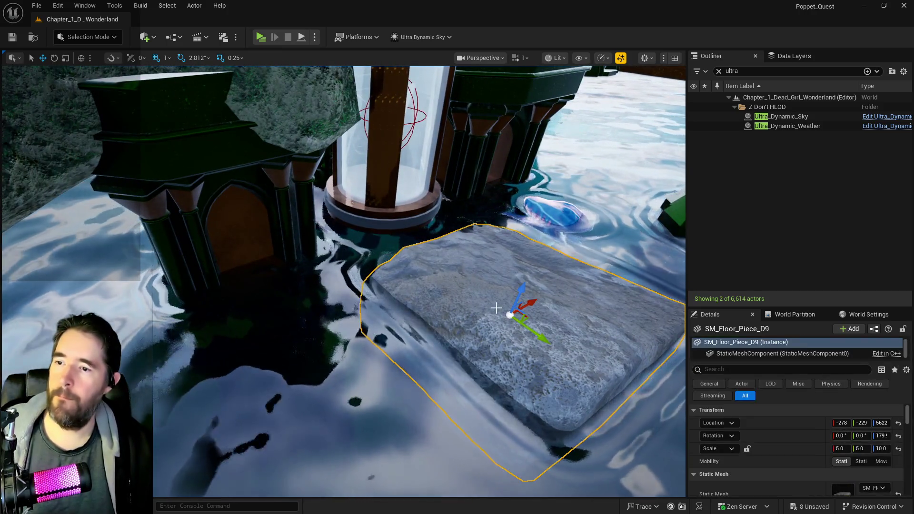
pyautogui.moveTo(522, 335); pyautogui.dragTo(407, 247)
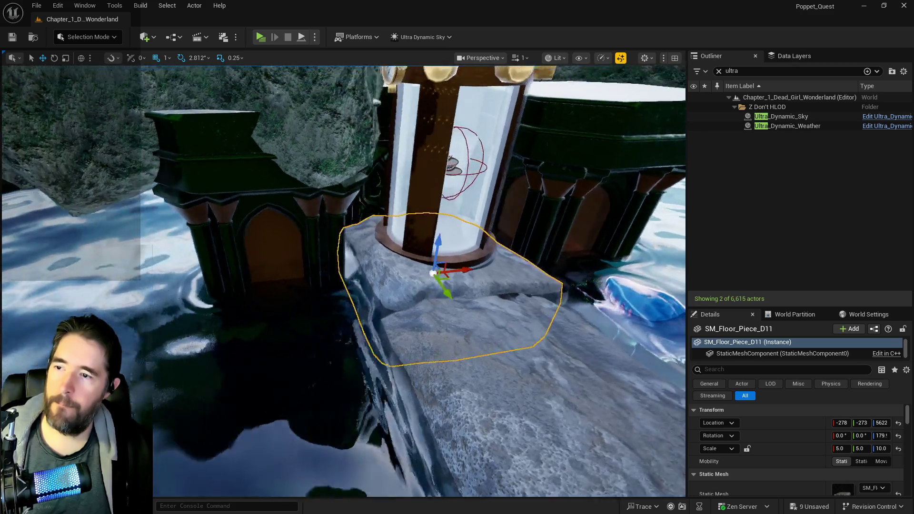
pyautogui.click(450, 164)
# Reset the tarot card's New Rotation Z from 180 to 0 so it faces front, then save
pyautogui.press('f')
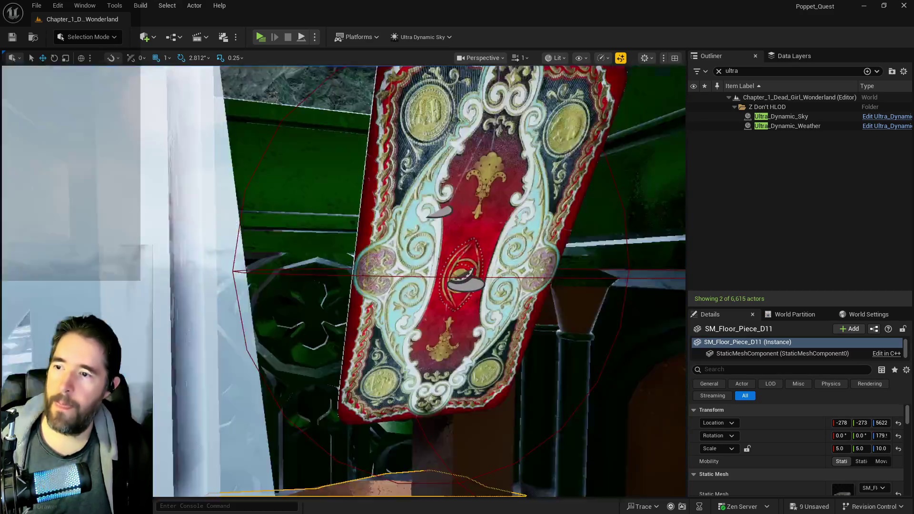
pyautogui.scroll(-5, 727, 442)
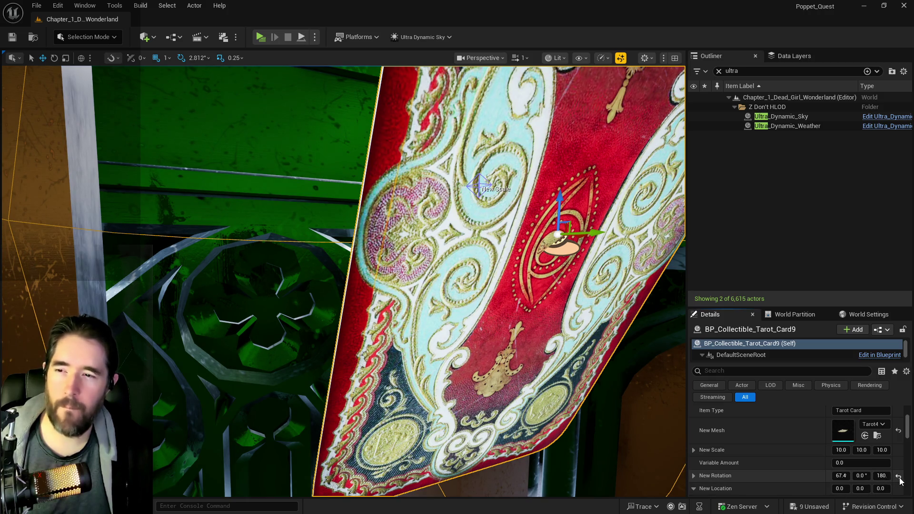
pyautogui.click(898, 476)
pyautogui.press('s')
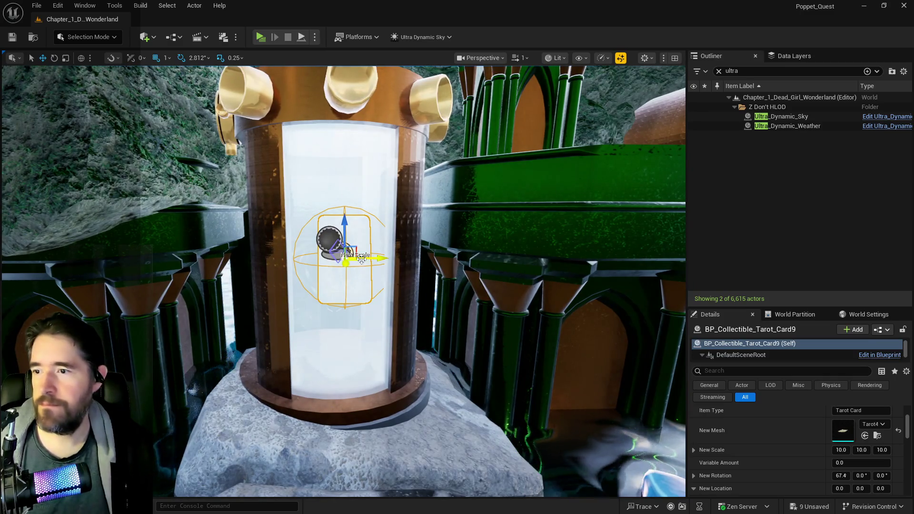
pyautogui.moveTo(374, 256); pyautogui.dragTo(369, 256)
pyautogui.hotkey('ctrl', 's')
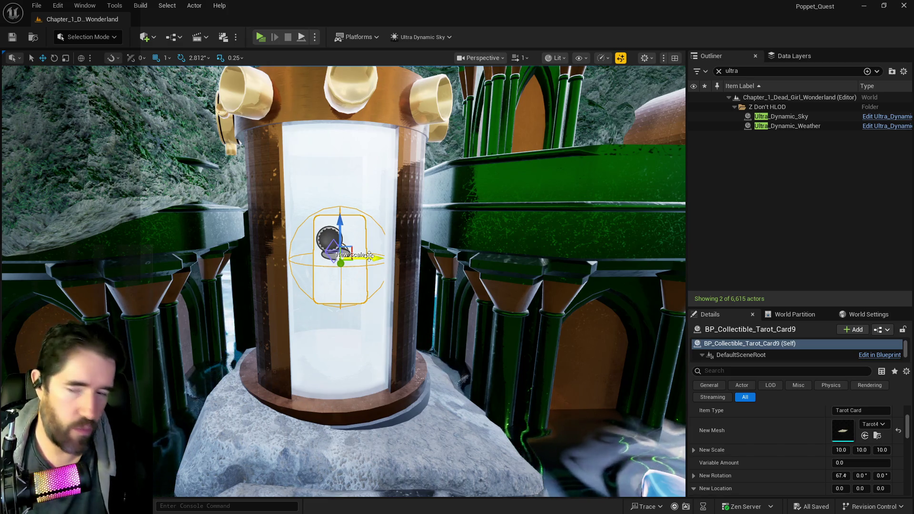
pyautogui.moveTo(245, 302)
pyautogui.mouseDown()
pyautogui.moveTo(352, 310)
pyautogui.moveTo(286, 305)
pyautogui.moveTo(334, 304)
pyautogui.moveTo(310, 299)
pyautogui.moveTo(336, 314)
pyautogui.moveTo(245, 208)
pyautogui.mouseUp()
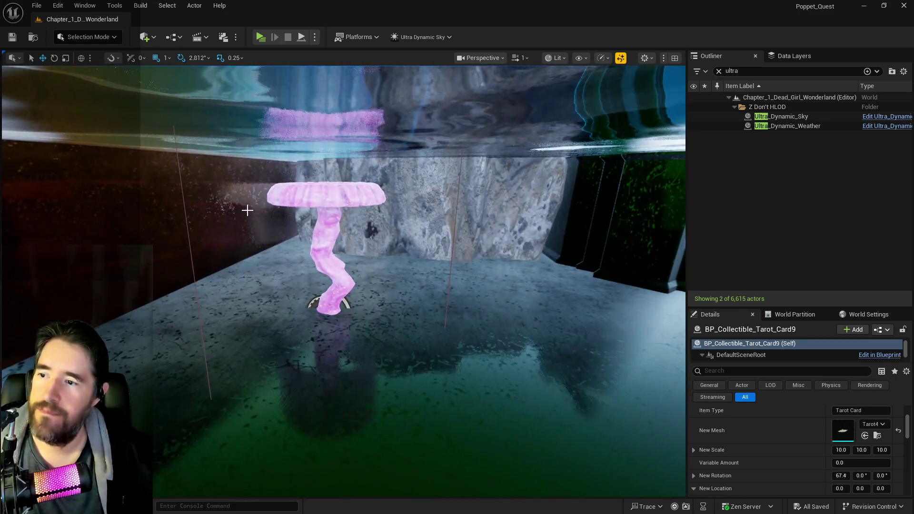
# Raise both pink plants' Ending Scale Z from 0.14 to 0.24
pyautogui.click(326, 228)
pyautogui.scroll(5, 866, 458)
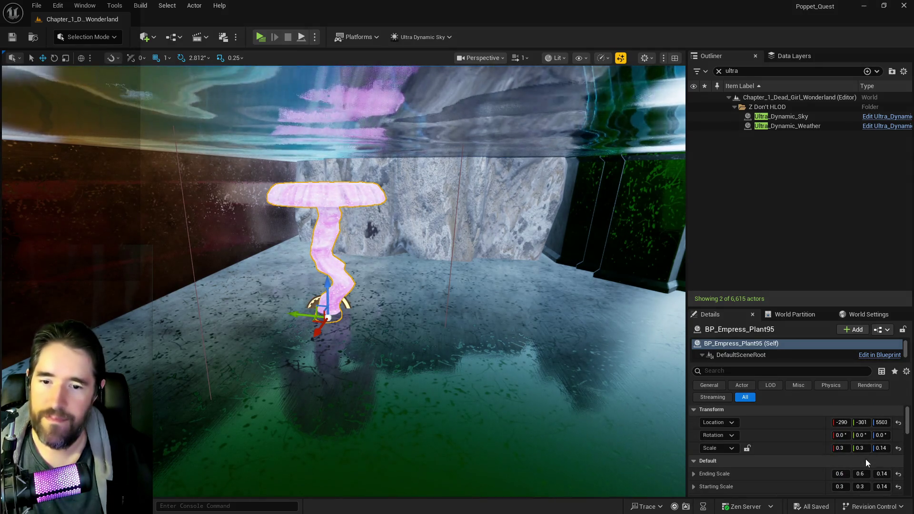
pyautogui.moveTo(876, 470); pyautogui.dragTo(881, 472)
pyautogui.moveTo(423, 316); pyautogui.dragTo(334, 316)
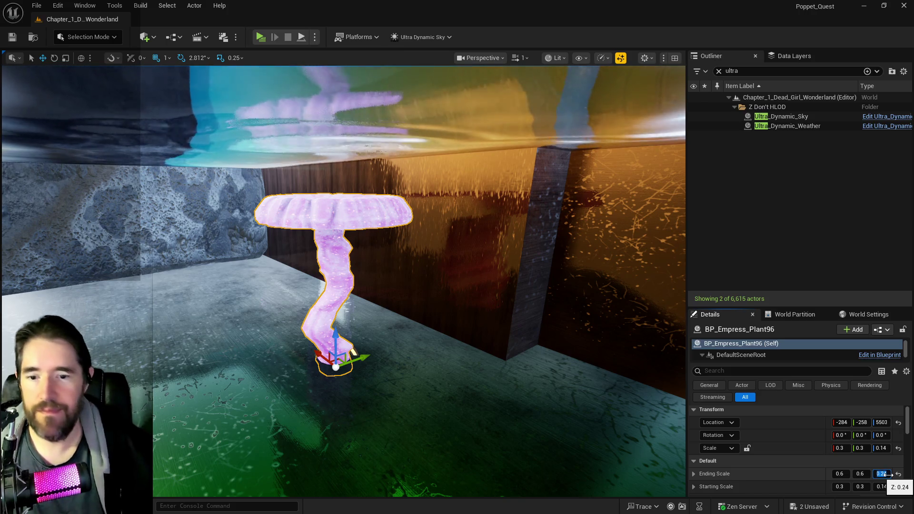
pyautogui.moveTo(673, 381)
pyautogui.mouseDown()
pyautogui.moveTo(428, 362)
pyautogui.moveTo(440, 362)
pyautogui.moveTo(441, 338)
pyautogui.moveTo(442, 374)
pyautogui.moveTo(576, 377)
pyautogui.moveTo(547, 372)
pyautogui.mouseUp()
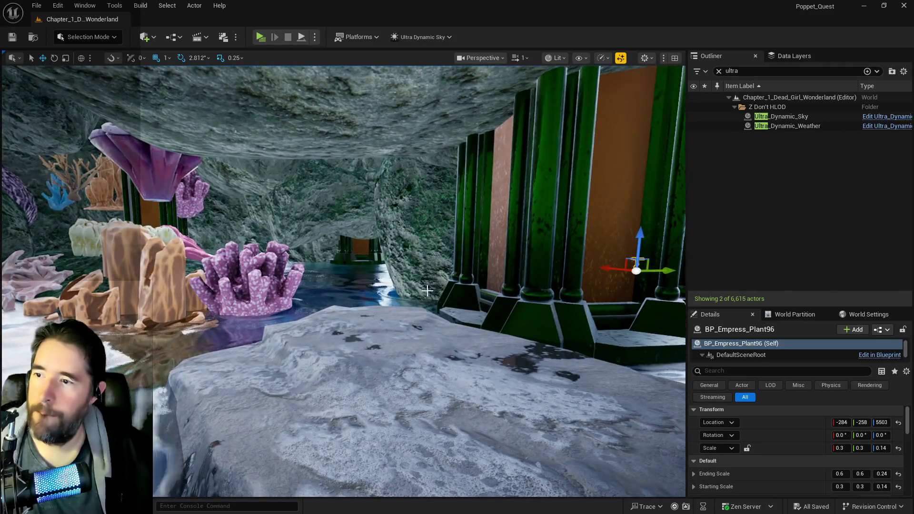
# Alt-drag SM_Rock206 sideways to create a duplicate rock beside the green pillar
pyautogui.click(427, 290)
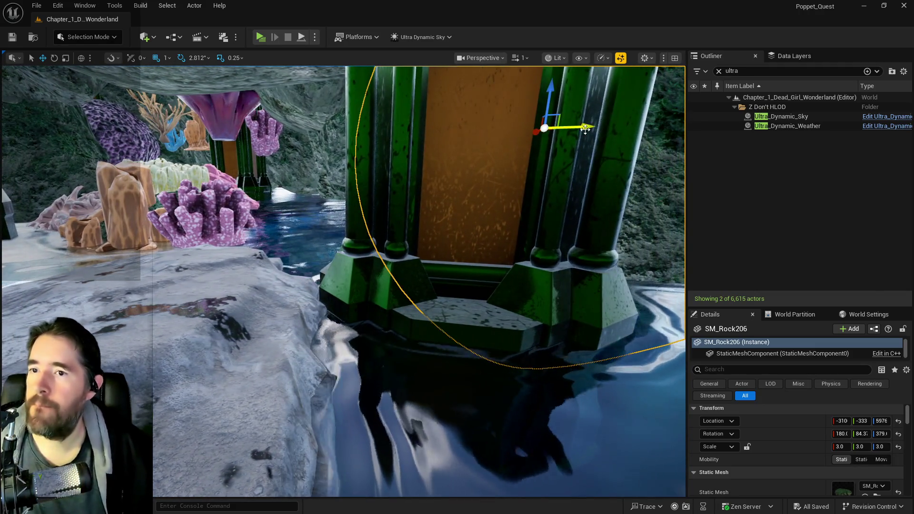
pyautogui.keyDown('alt'); pyautogui.moveTo(586, 129); pyautogui.dragTo(427, 137); pyautogui.keyUp('alt')
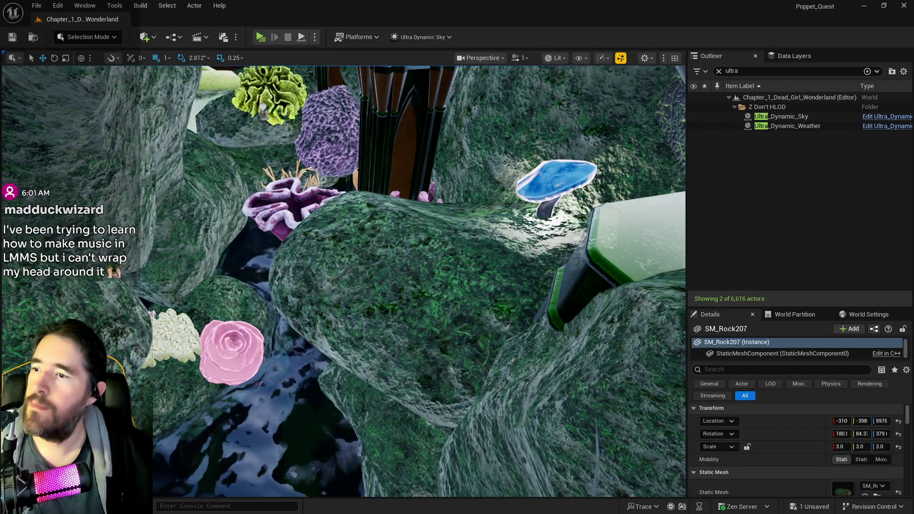
pyautogui.click(281, 208)
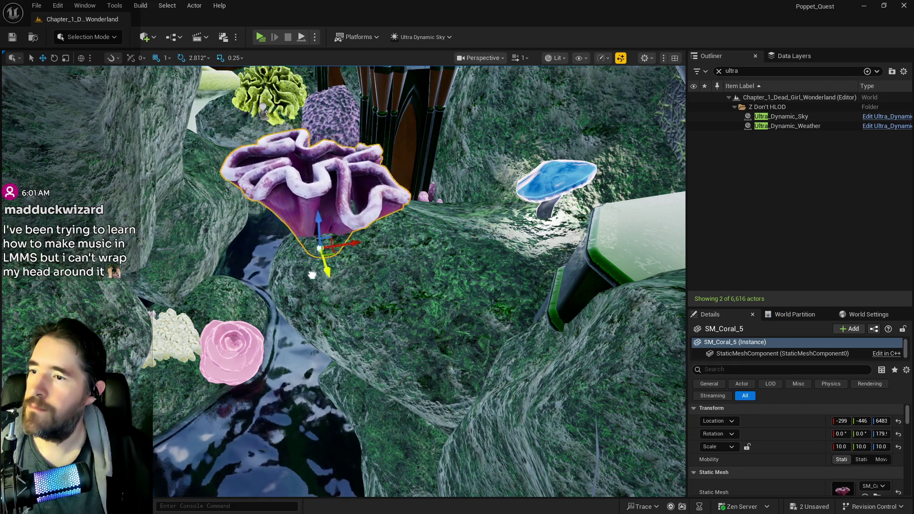
pyautogui.moveTo(343, 278)
pyautogui.mouseDown()
pyautogui.moveTo(357, 314)
pyautogui.moveTo(349, 367)
pyautogui.moveTo(352, 343)
pyautogui.moveTo(427, 292)
pyautogui.mouseUp()
# Shift the small pink coral and the orange coral (SM_corall_20, SM_corall_19) along the channel
pyautogui.click(349, 357)
pyautogui.click(427, 337)
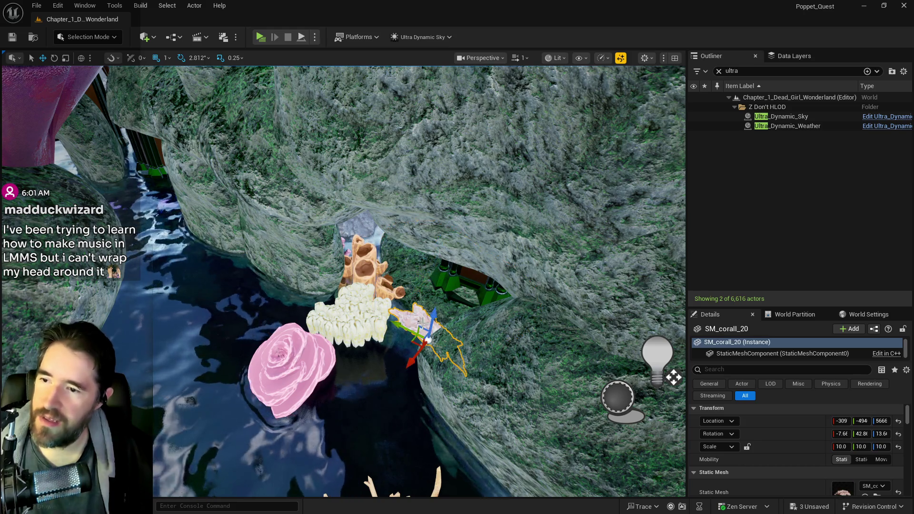
pyautogui.moveTo(427, 337); pyautogui.dragTo(324, 440)
pyautogui.click(341, 314)
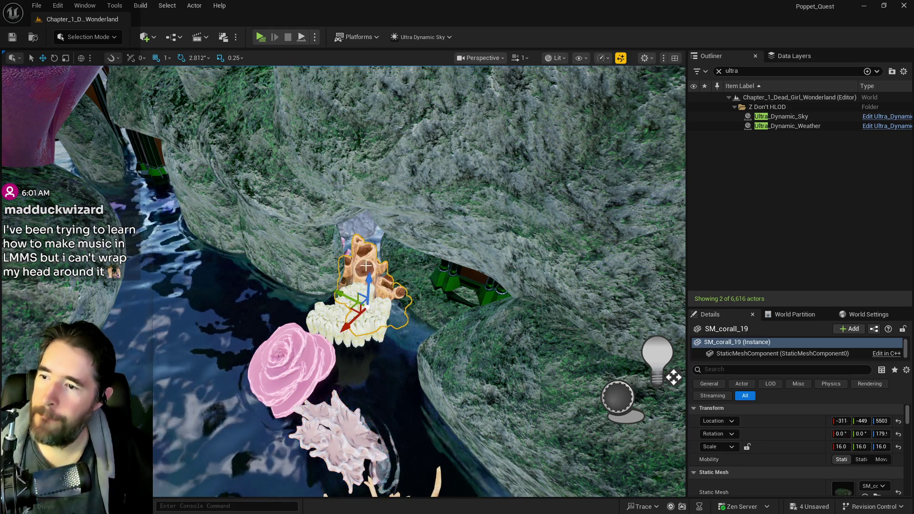
pyautogui.moveTo(366, 307); pyautogui.dragTo(346, 305)
# Tilt the mossy rock SM_Rock63 to about -50 degrees on X
pyautogui.click(515, 282)
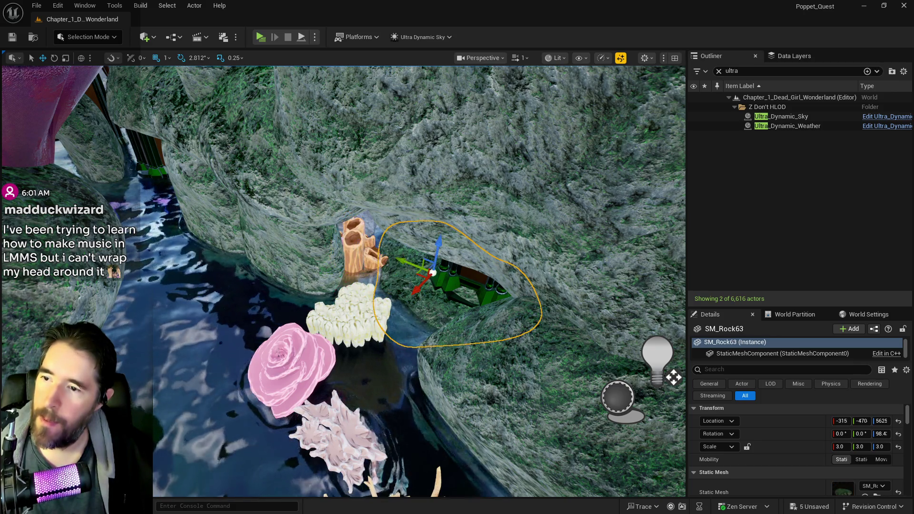
pyautogui.press('f')
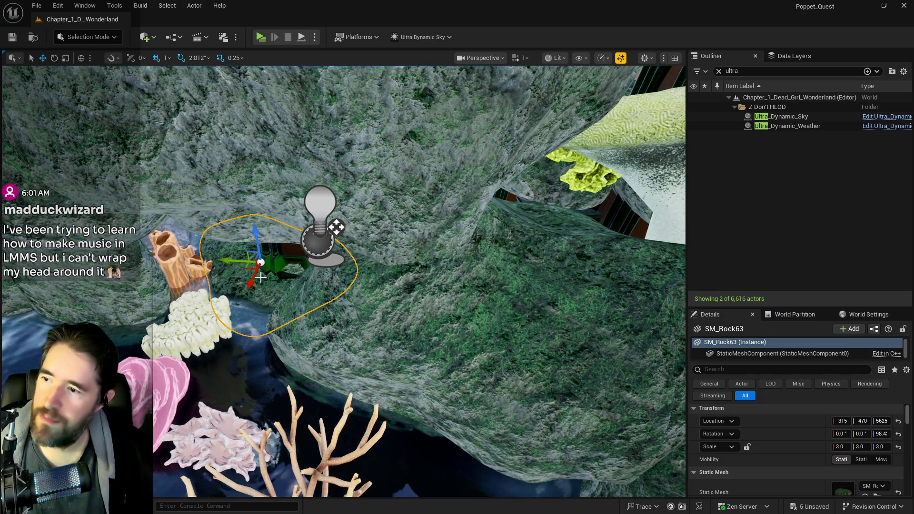
pyautogui.press('e')
pyautogui.moveTo(260, 214)
pyautogui.mouseDown()
pyautogui.moveTo(252, 271)
pyautogui.moveTo(190, 291)
pyautogui.moveTo(172, 308)
pyautogui.moveTo(210, 286)
pyautogui.moveTo(239, 285)
pyautogui.mouseUp()
pyautogui.press('w')
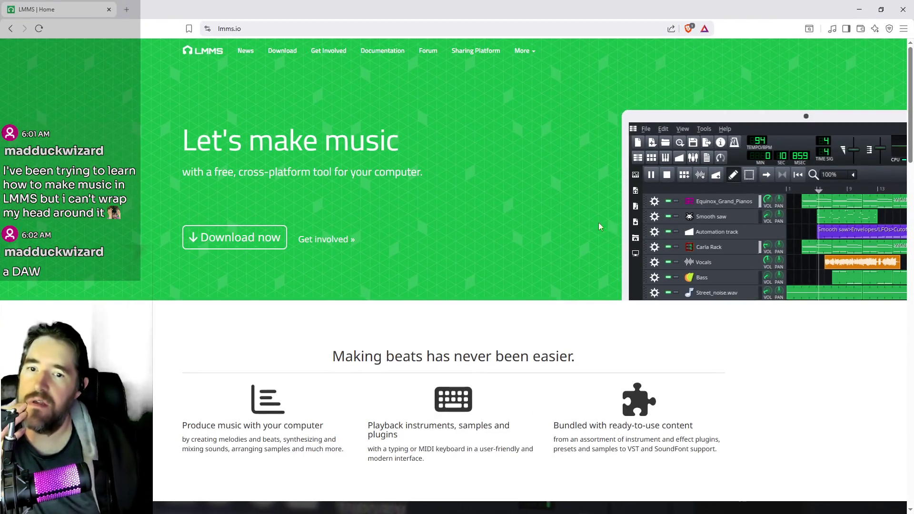
# Scroll through the lmms.io home page headlined "Let's make music"
pyautogui.scroll(-2, 608, 388)
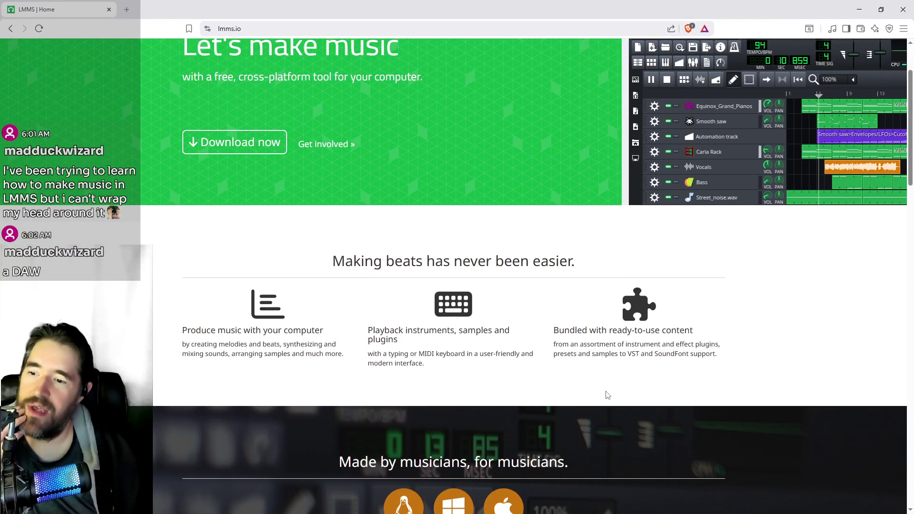
pyautogui.scroll(-2, 607, 393)
pyautogui.scroll(4, 606, 391)
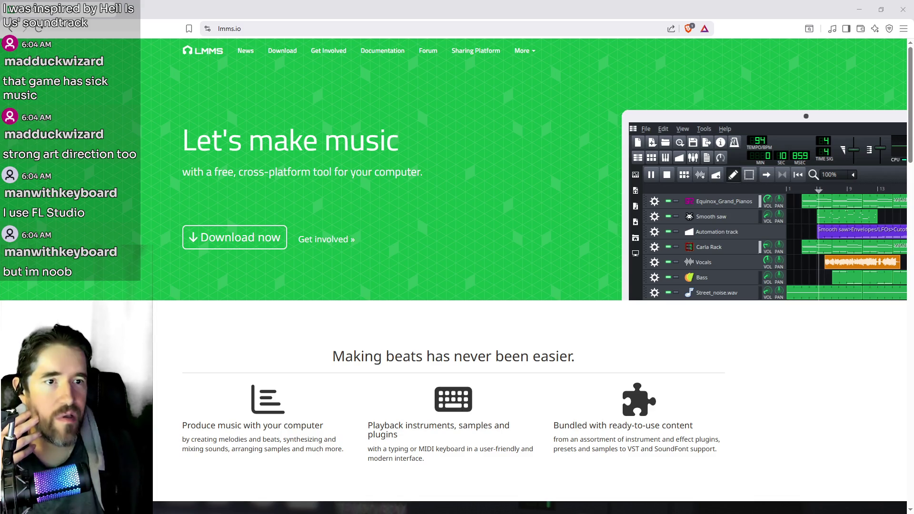
# Bring the YouTube window with the Hell Is Us PS5 gameplay to the front
pyautogui.hotkey('alt', 'Tab')
# Maximize the YouTube window and skip ahead to the Ernest Caddell scene
pyautogui.doubleClick(553, 77)
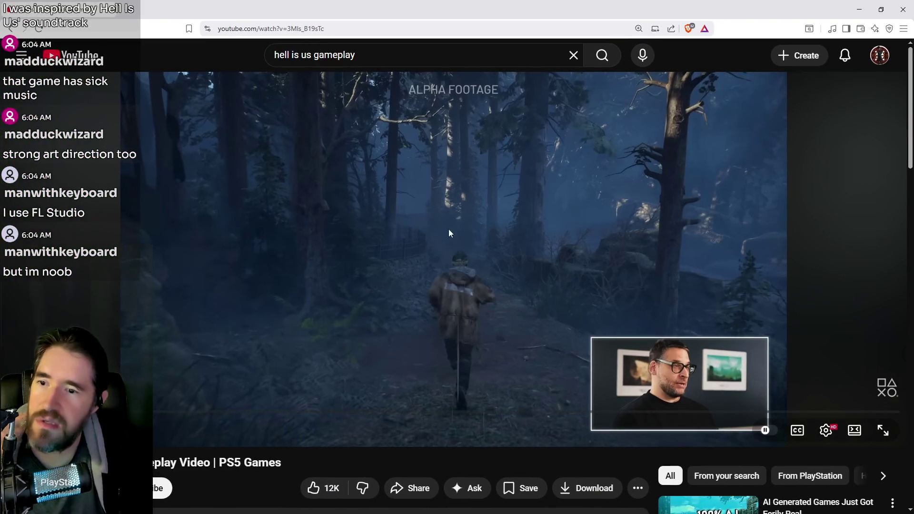
pyautogui.click(155, 412)
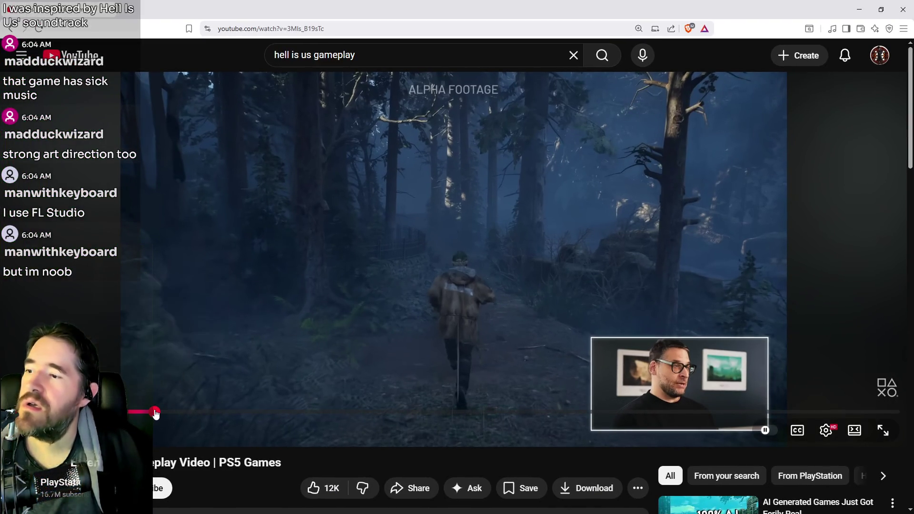
pyautogui.click(174, 412)
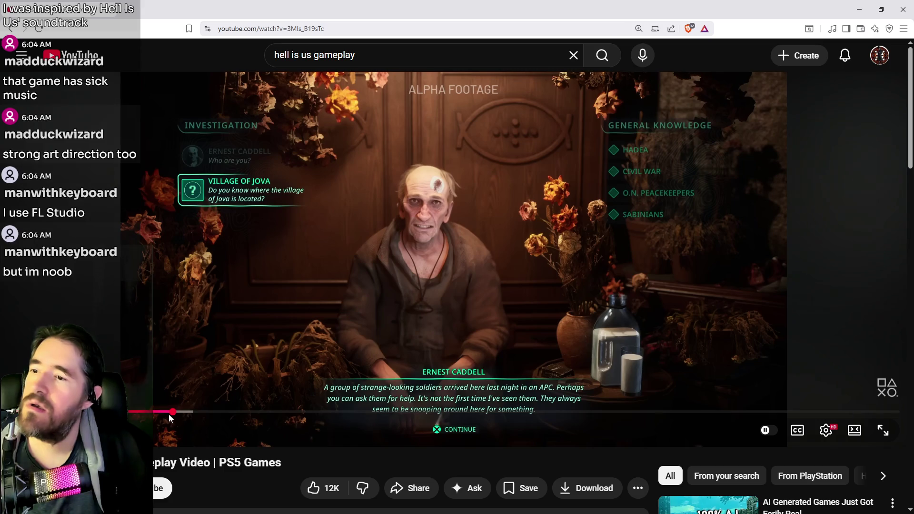
pyautogui.click(231, 372)
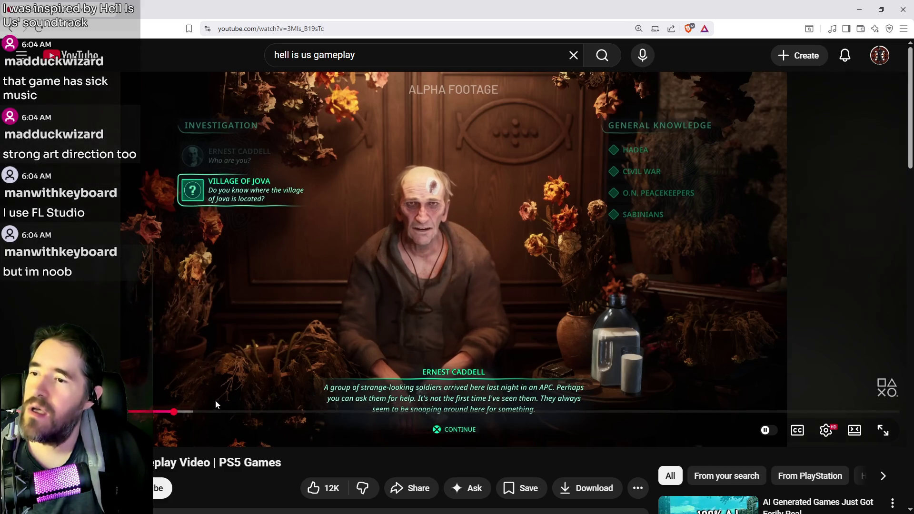
# Seek past the forest and stone-room scenes to around 7:13, then beyond the dial puzzle
pyautogui.click(221, 412)
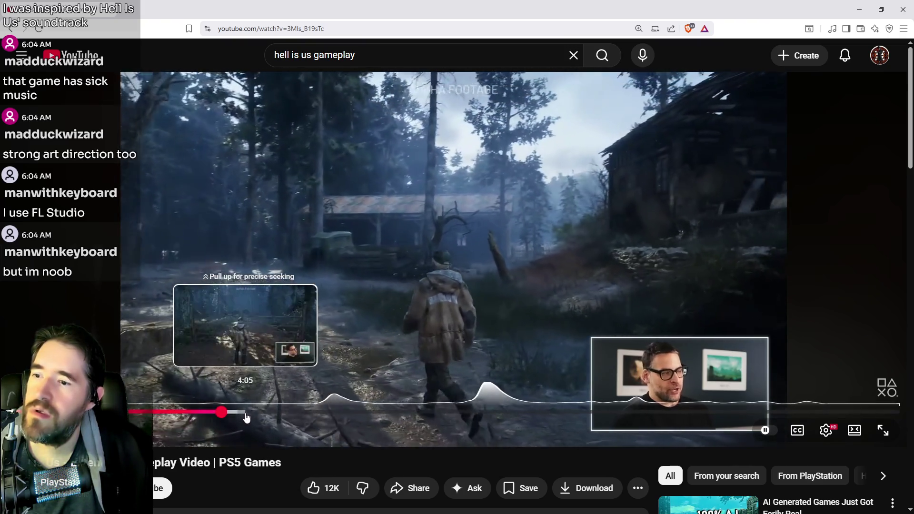
pyautogui.click(261, 412)
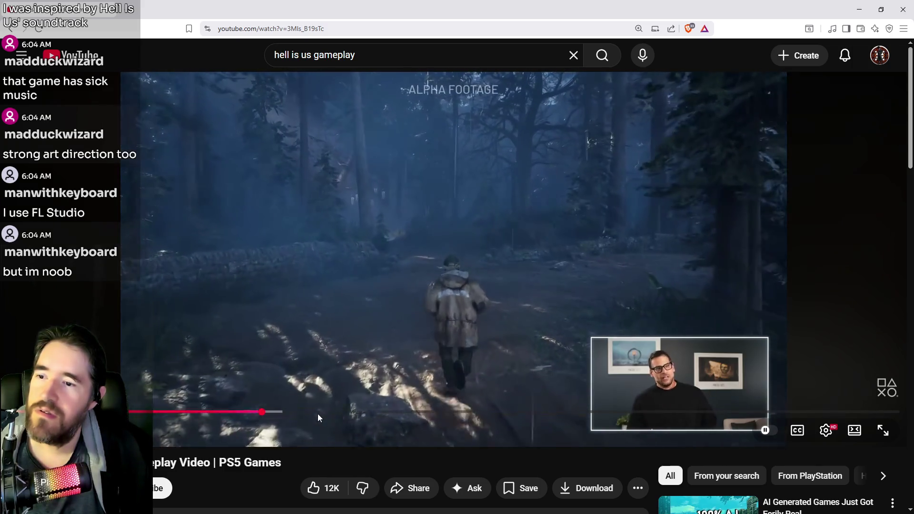
pyautogui.click(327, 412)
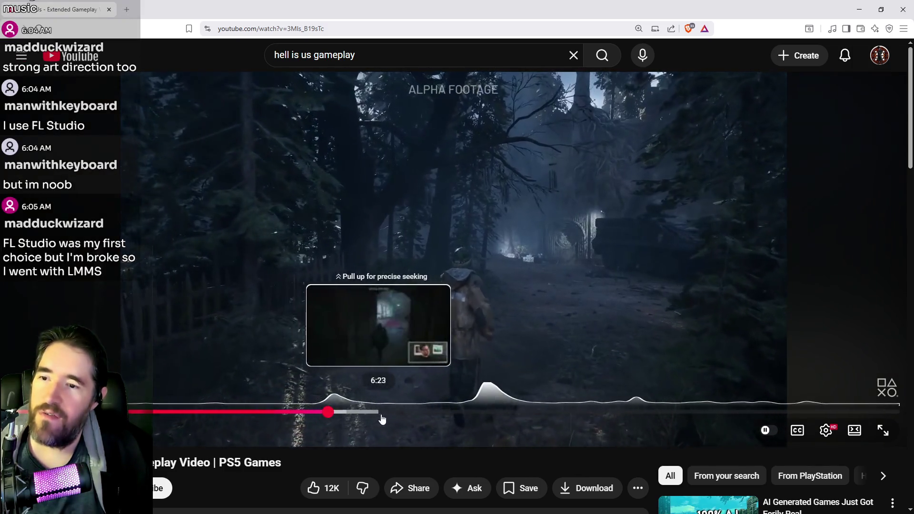
pyautogui.click(394, 412)
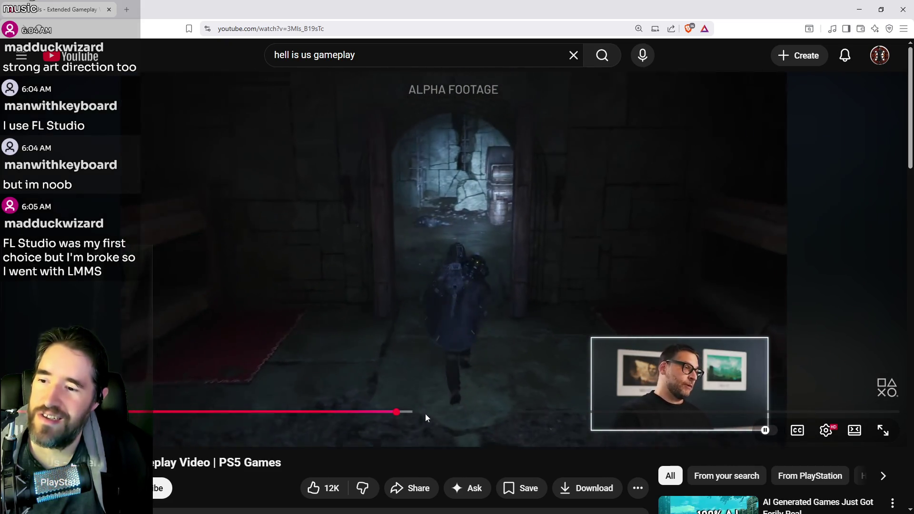
pyautogui.moveTo(426, 412); pyautogui.dragTo(428, 414)
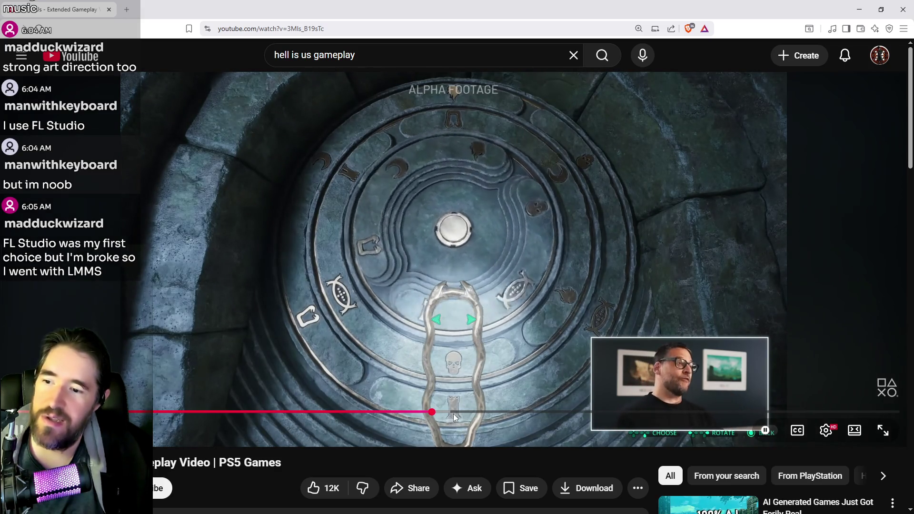
pyautogui.click(463, 417)
# Jump to about 8:11, restore the browser to a smaller window, then seek to the stone archway tunnel
pyautogui.click(483, 414)
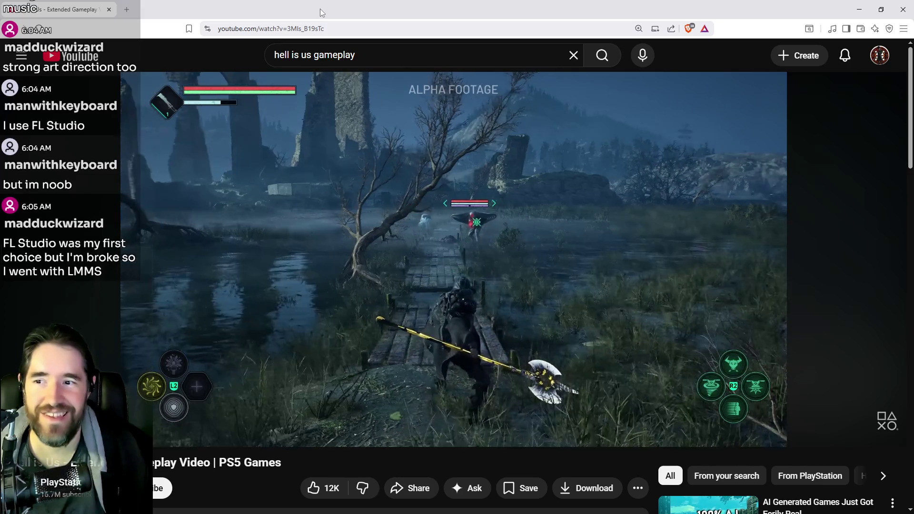
pyautogui.moveTo(490, 206)
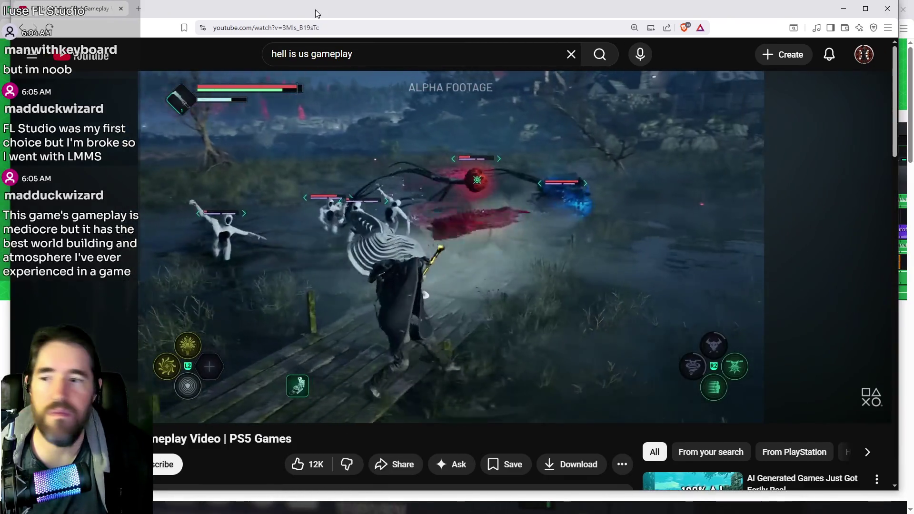
pyautogui.doubleClick(300, 11)
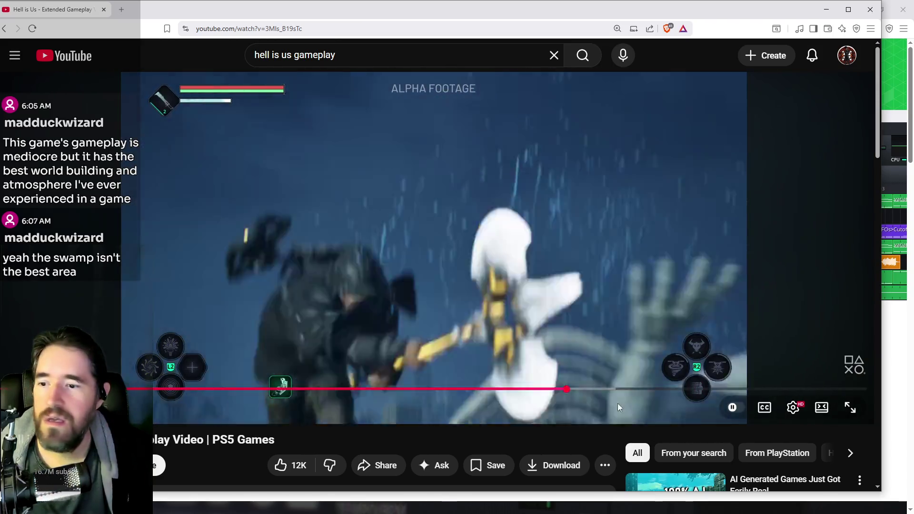
pyautogui.moveTo(635, 389); pyautogui.dragTo(648, 389)
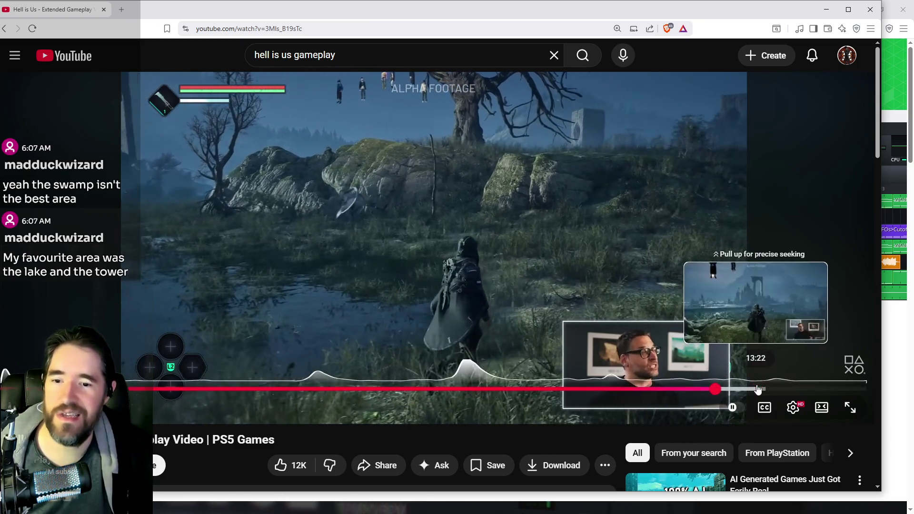
pyautogui.click(778, 390)
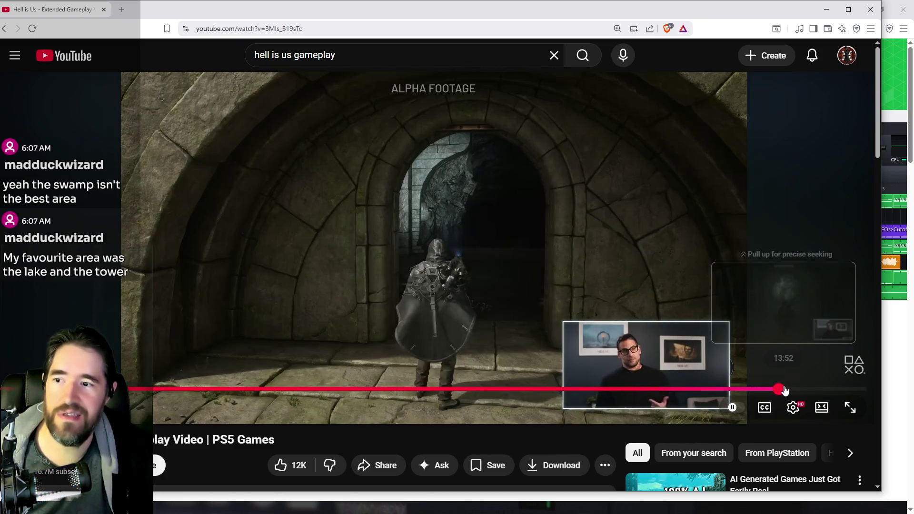
# Seek to the archway near 13:52, back to 5:35 and 6:18, then the carved stone tablet
pyautogui.click(791, 390)
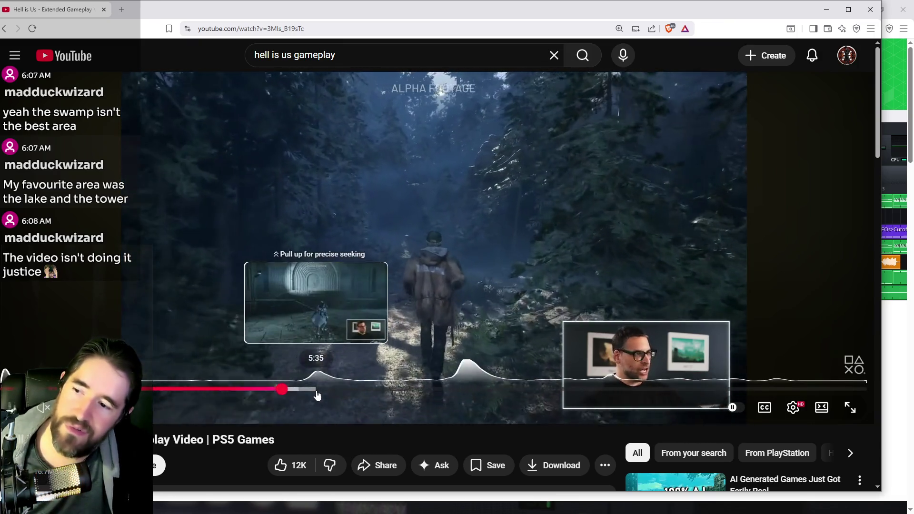
pyautogui.click(318, 394)
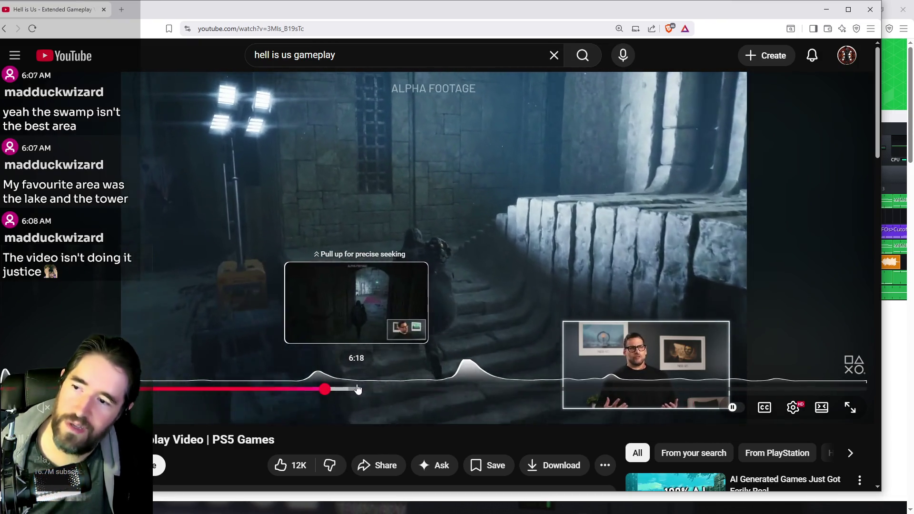
pyautogui.click(358, 389)
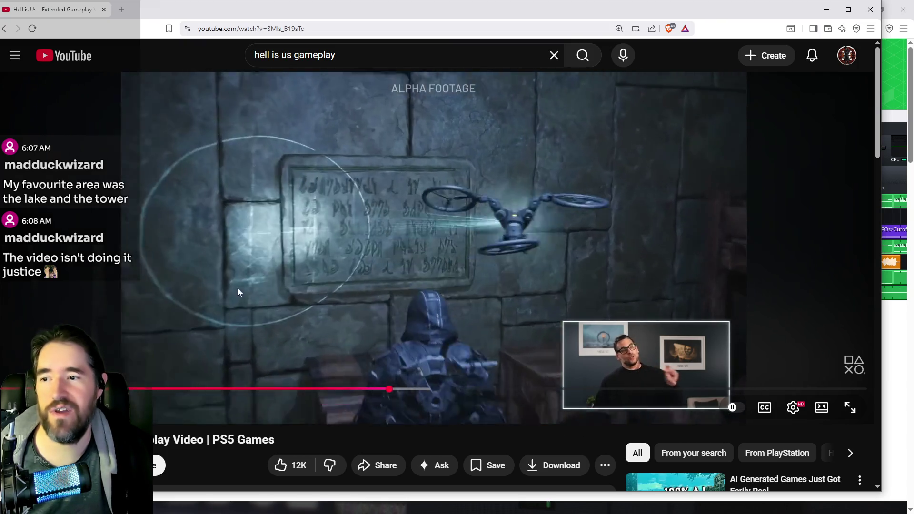
pyautogui.click(412, 389)
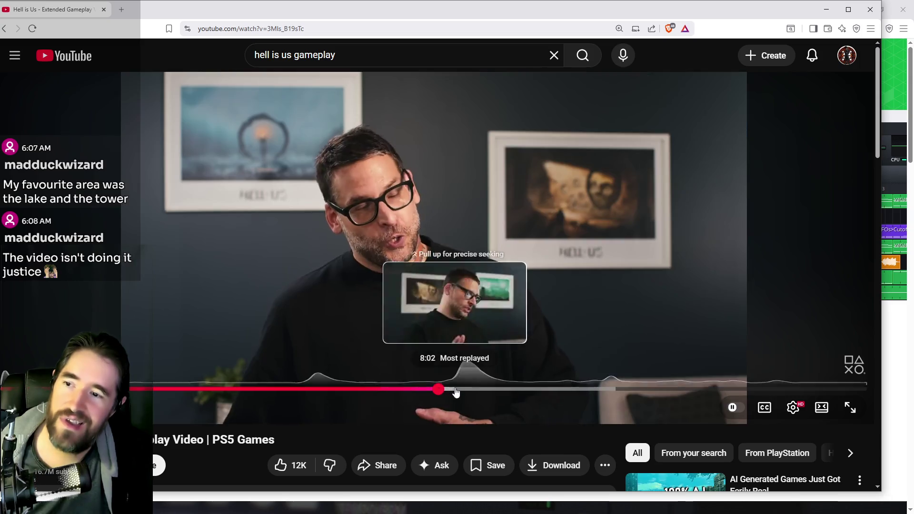
# Scrub the Arekkz walkthrough from its start to about 8:39, then jump to the dark forest near 13:29
pyautogui.click(467, 389)
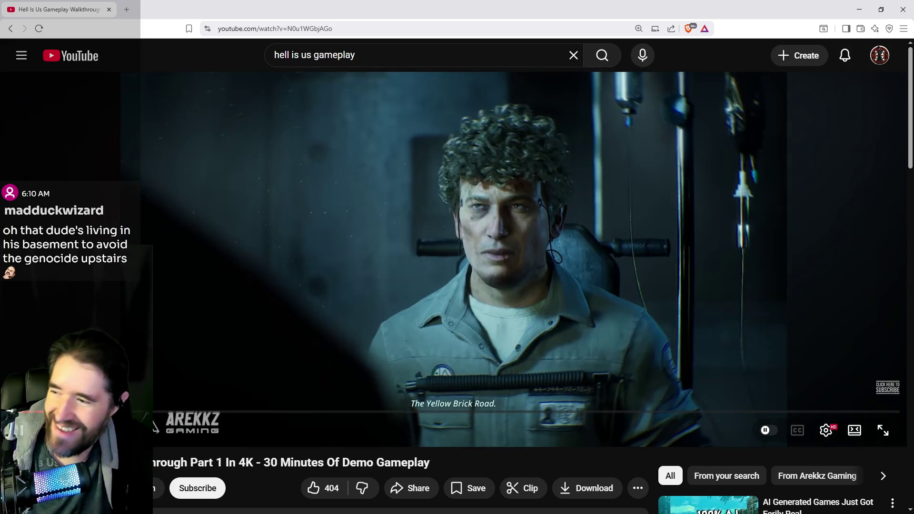
pyautogui.moveTo(80, 412); pyautogui.dragTo(88, 412)
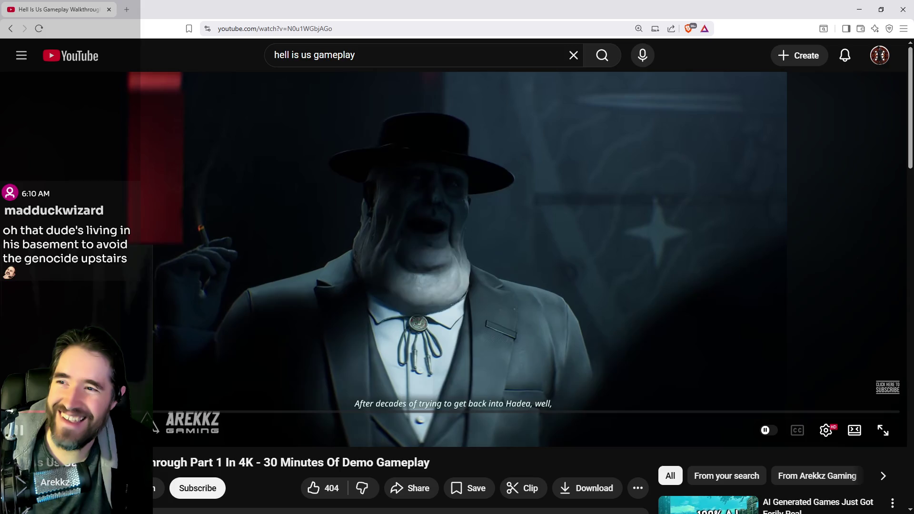
pyautogui.moveTo(153, 417); pyautogui.dragTo(158, 414)
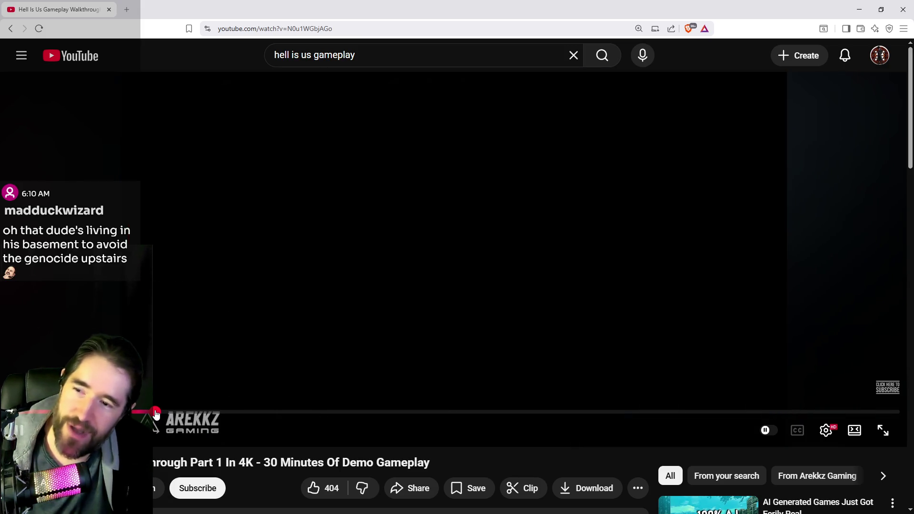
pyautogui.moveTo(156, 413); pyautogui.dragTo(283, 413)
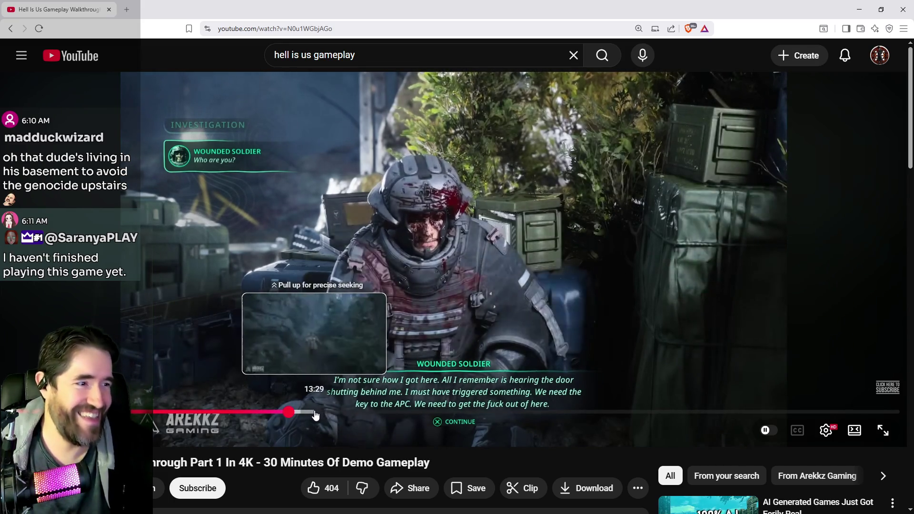
pyautogui.click(337, 412)
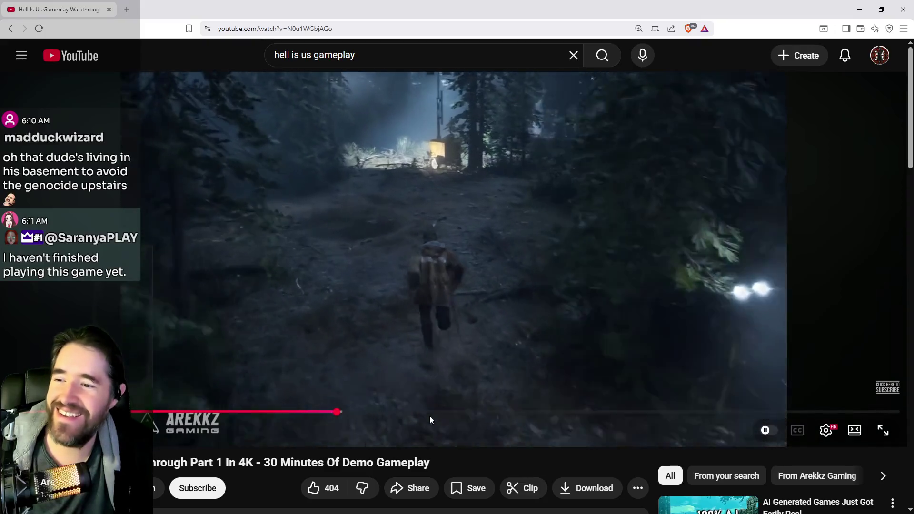
pyautogui.click(406, 412)
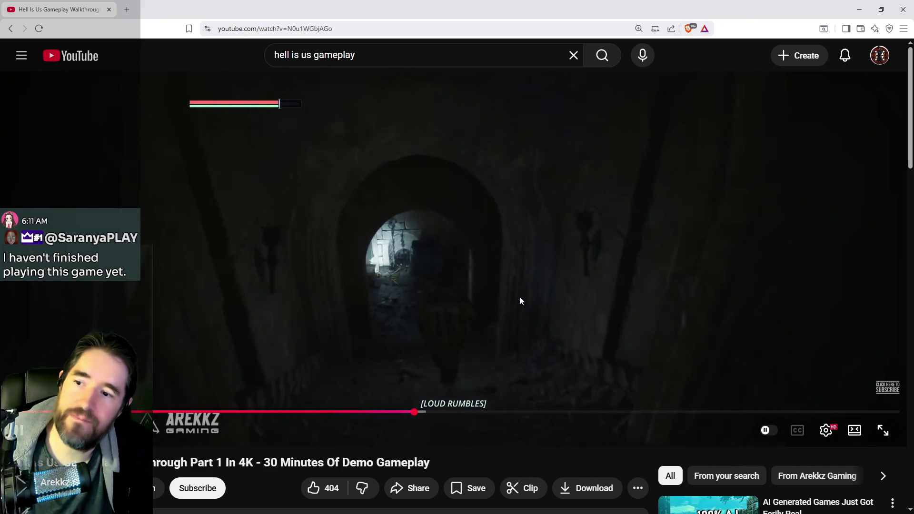
pyautogui.moveTo(440, 413)
pyautogui.mouseDown()
pyautogui.moveTo(470, 413)
pyautogui.moveTo(447, 414)
pyautogui.mouseUp()
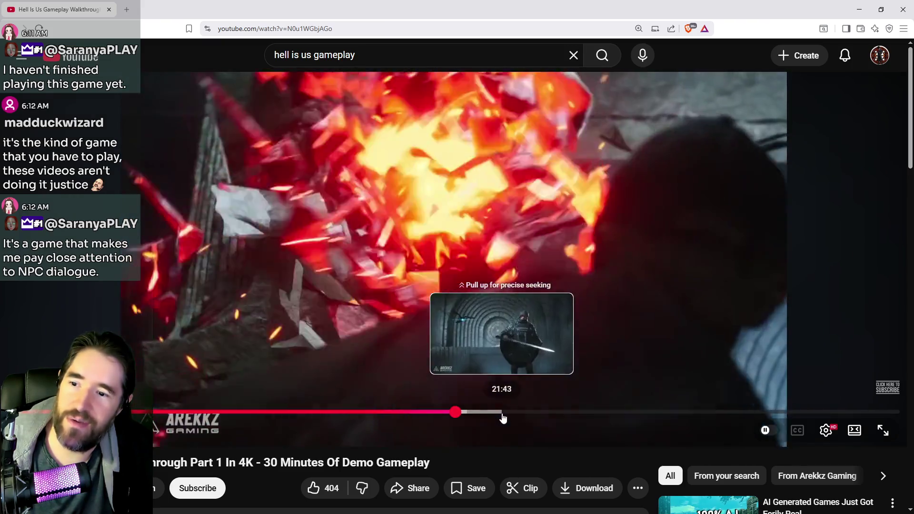
# Jump the video to about 21:43 and beyond, then un-maximise the browser and return to Unreal
pyautogui.click(503, 414)
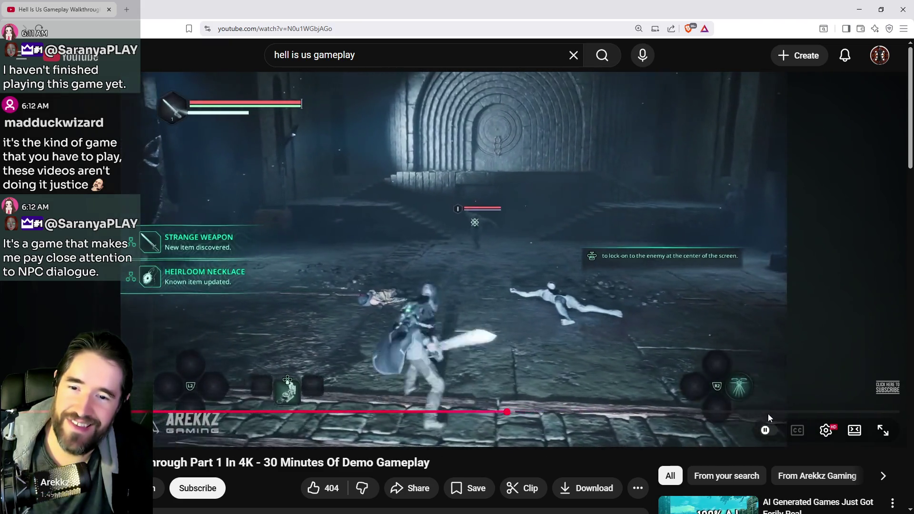
pyautogui.click(800, 413)
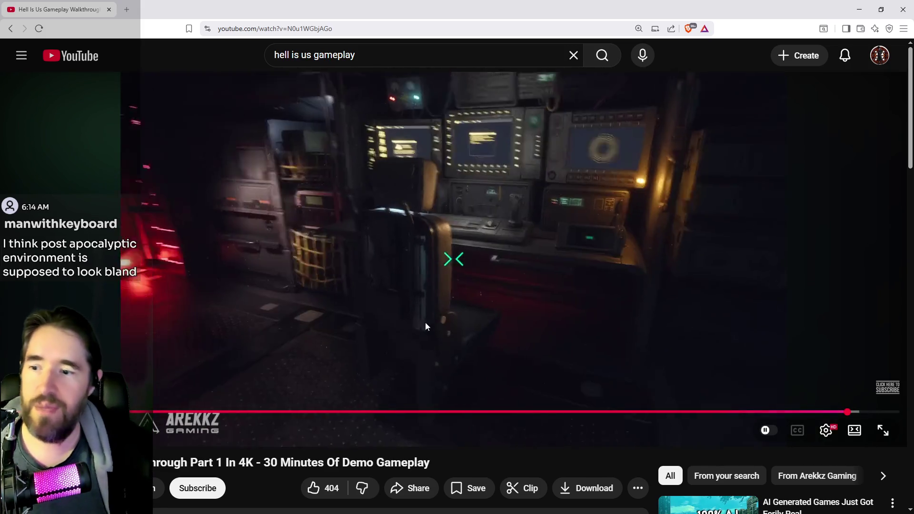
pyautogui.moveTo(379, 5); pyautogui.dragTo(913, 84)
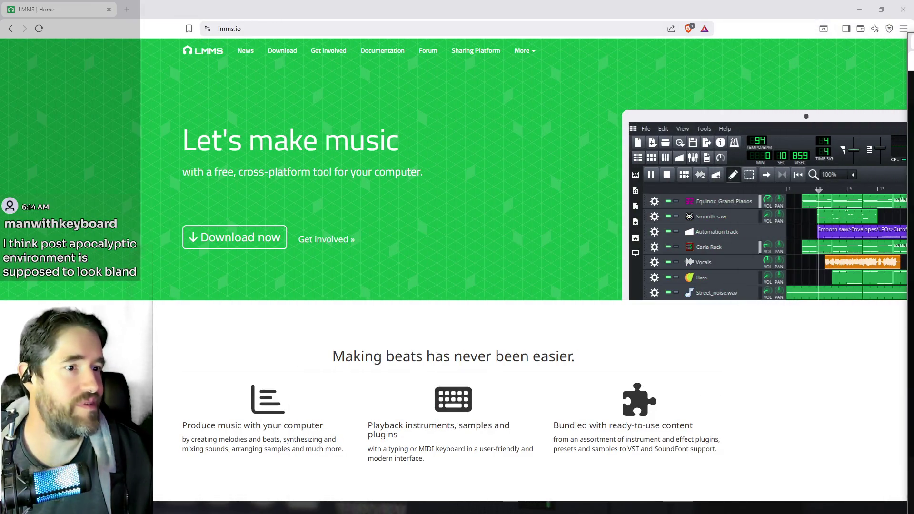
pyautogui.hotkey('alt', 'Tab')
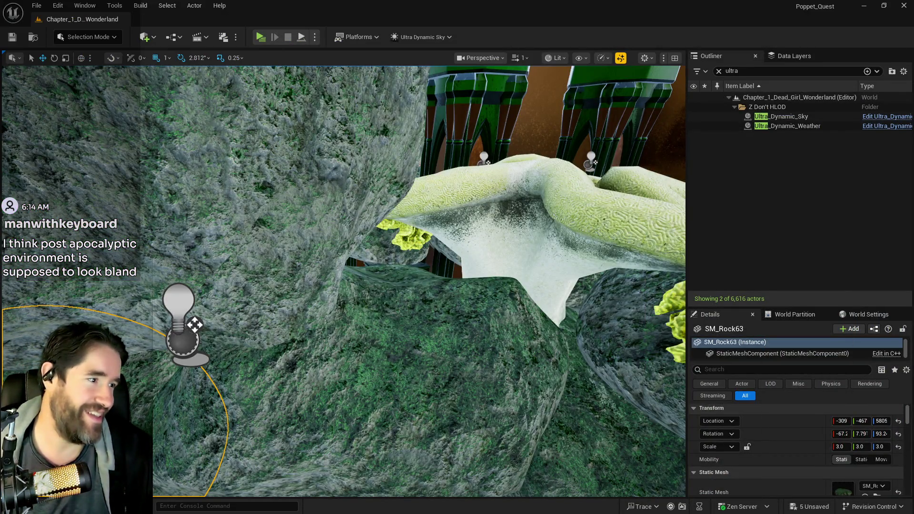
# Fly to the mossy rock SM_Rock197 and scale it up to 6.0
pyautogui.press('w')
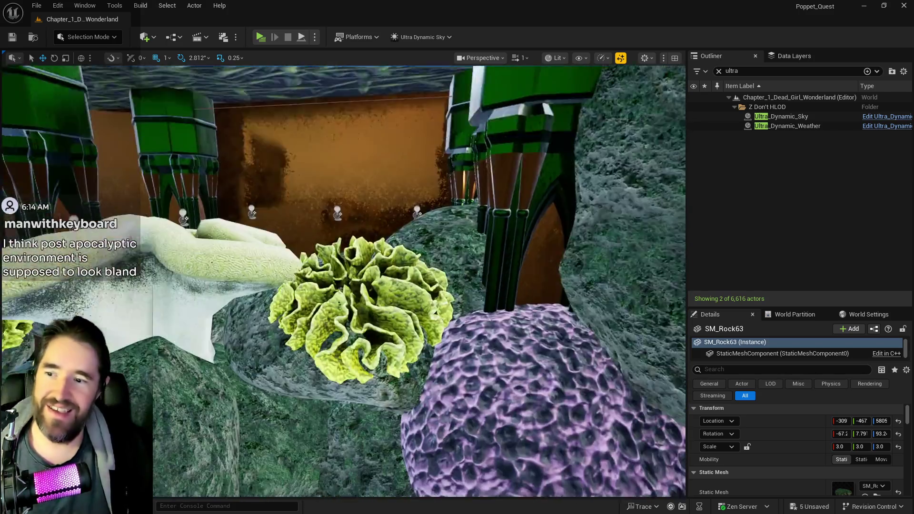
pyautogui.press('w')
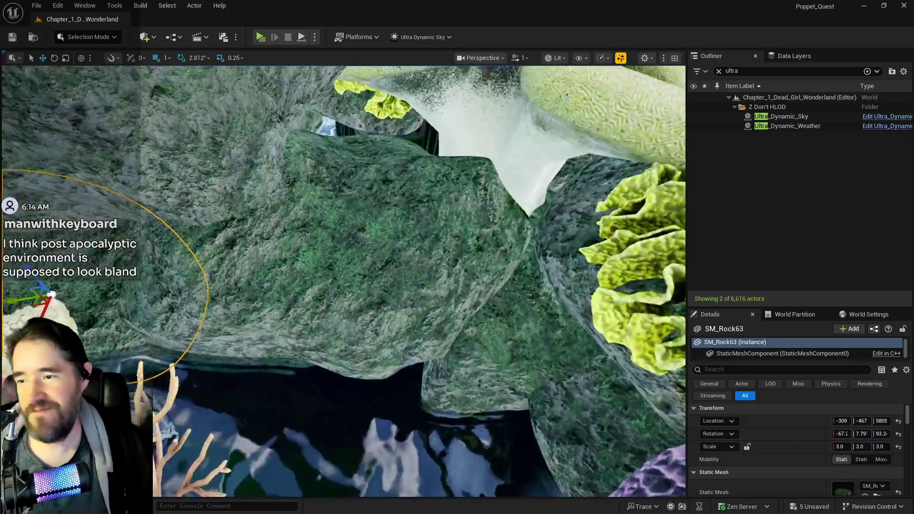
pyautogui.press('w')
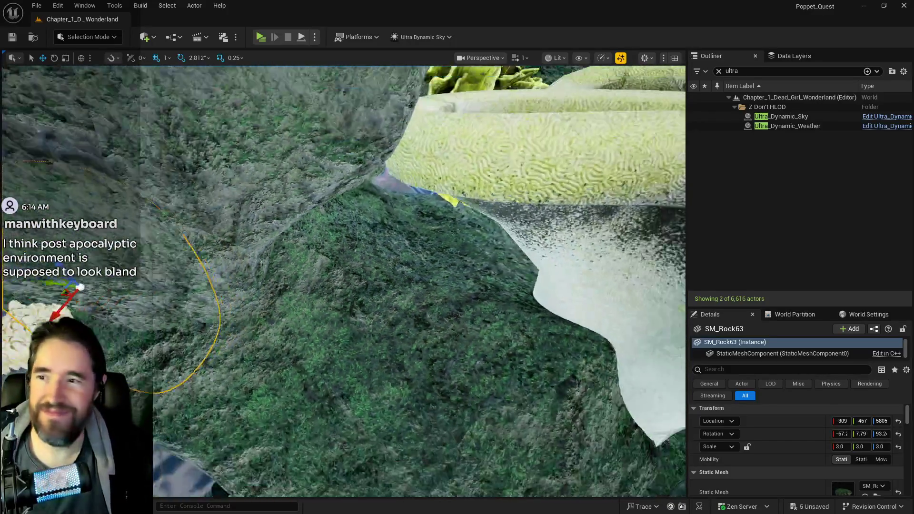
pyautogui.press('w')
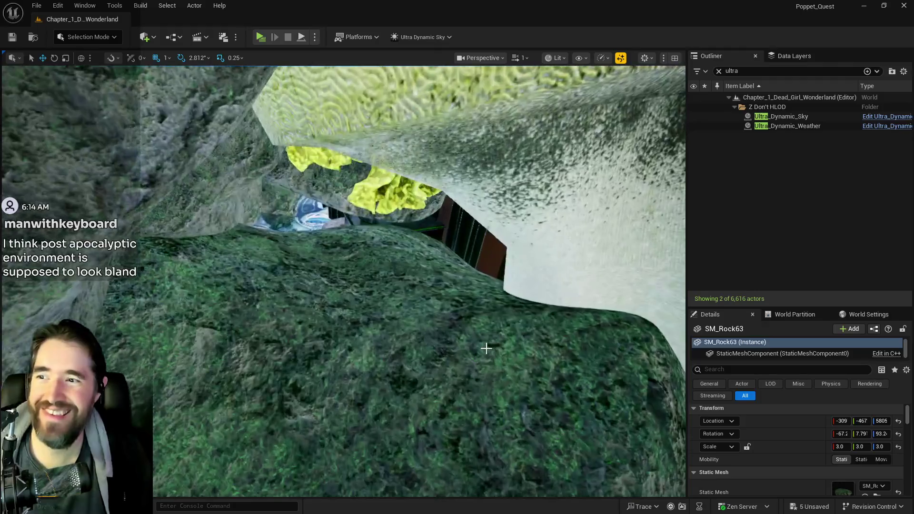
pyautogui.click(486, 348)
pyautogui.press('w')
pyautogui.press('w')
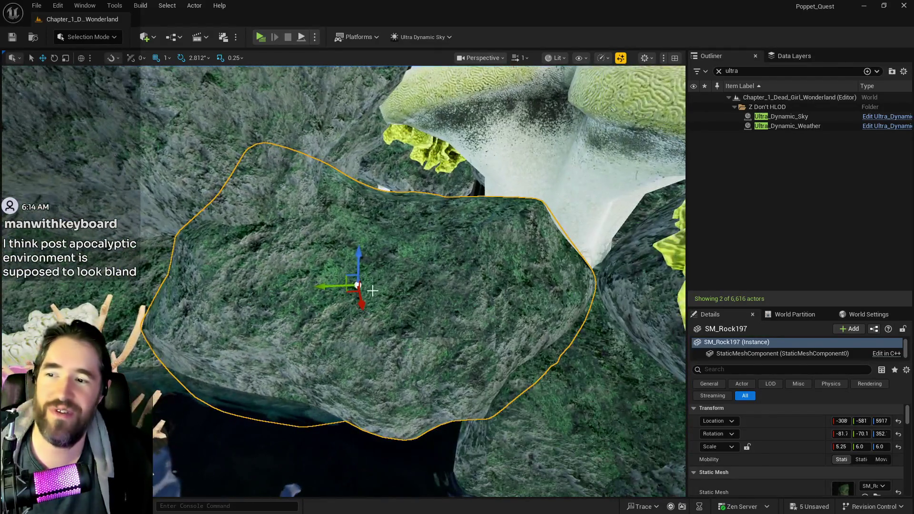
pyautogui.moveTo(359, 315); pyautogui.dragTo(361, 326)
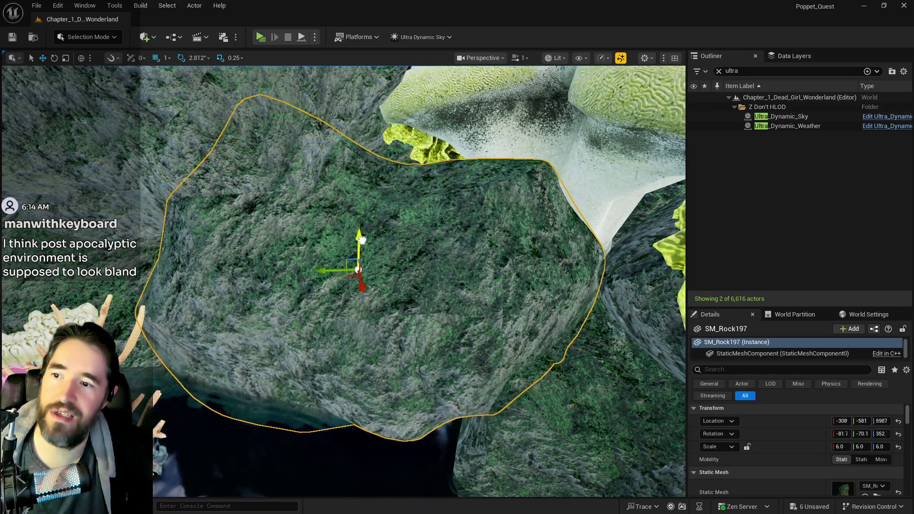
# Rotate the white coral SM_corall_25 to a new angle
pyautogui.moveTo(380, 226)
pyautogui.mouseDown()
pyautogui.moveTo(372, 166)
pyautogui.moveTo(333, 169)
pyautogui.moveTo(332, 275)
pyautogui.mouseUp()
pyautogui.click(383, 300)
pyautogui.press('e')
pyautogui.moveTo(383, 300)
pyautogui.mouseDown()
pyautogui.moveTo(286, 341)
pyautogui.moveTo(283, 322)
pyautogui.mouseUp()
pyautogui.press('w')
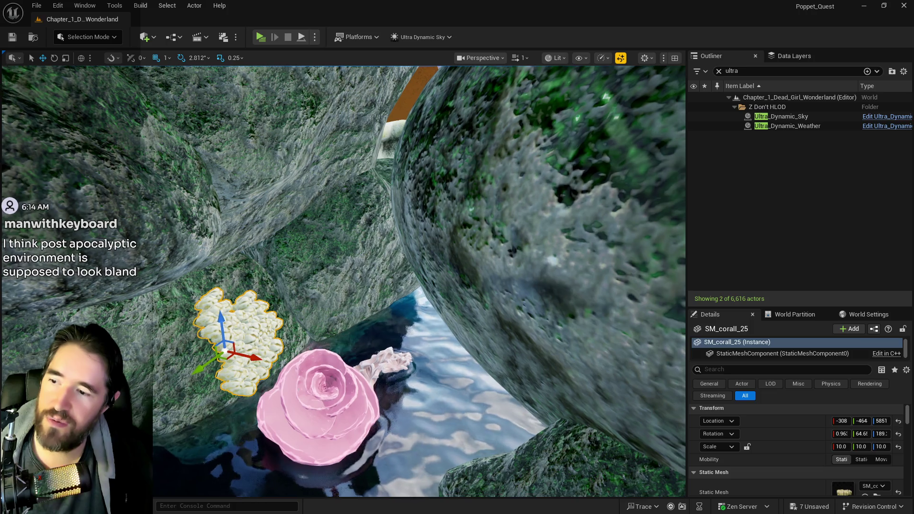
# Raise pink coral SM_corall_24 onto the rock, tilt it 45°, and slide it back to -303, -594, 6171
pyautogui.click(324, 389)
pyautogui.moveTo(317, 383)
pyautogui.mouseDown()
pyautogui.moveTo(318, 262)
pyautogui.moveTo(346, 286)
pyautogui.moveTo(333, 266)
pyautogui.moveTo(352, 264)
pyautogui.mouseUp()
pyautogui.press('f')
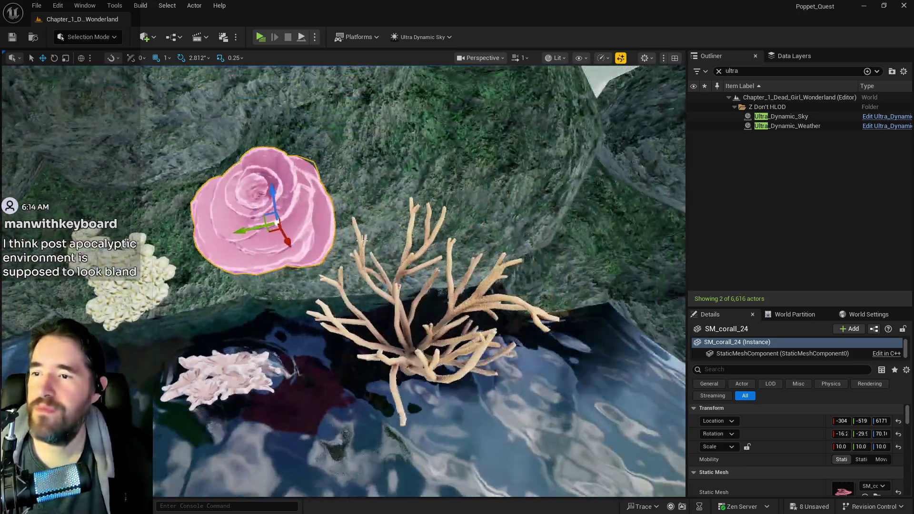
pyautogui.press('e')
pyautogui.moveTo(281, 267); pyautogui.dragTo(285, 278)
pyautogui.press('w')
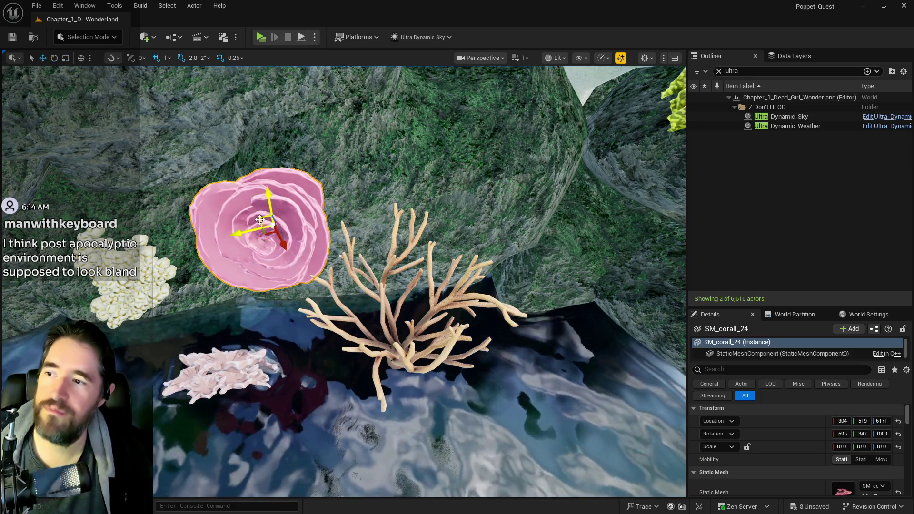
pyautogui.moveTo(242, 232)
pyautogui.mouseDown()
pyautogui.moveTo(419, 238)
pyautogui.moveTo(523, 197)
pyautogui.moveTo(508, 206)
pyautogui.moveTo(507, 194)
pyautogui.moveTo(544, 208)
pyautogui.mouseUp()
pyautogui.press('f')
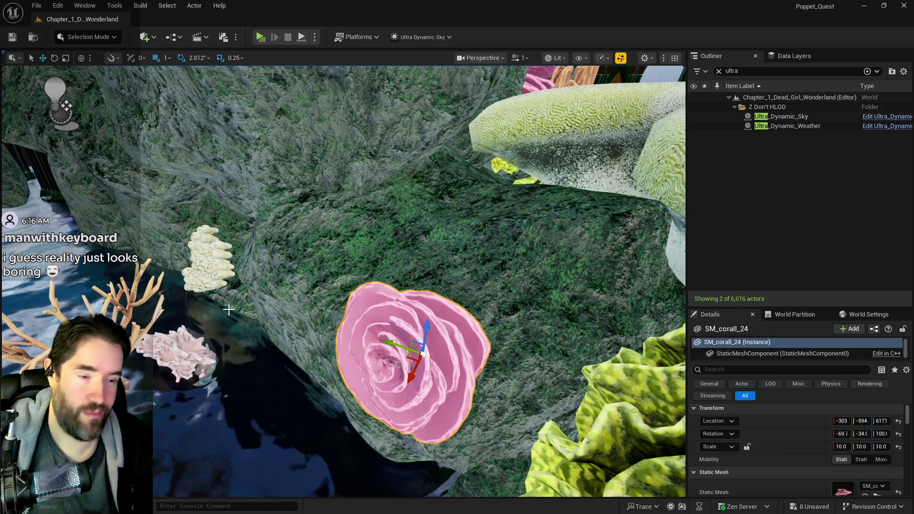
# Rotate the SM_Coral_Finger coral and lift it up onto the rock beside the pink coral
pyautogui.moveTo(524, 361)
pyautogui.mouseDown()
pyautogui.moveTo(552, 333)
pyautogui.moveTo(524, 359)
pyautogui.mouseUp()
pyautogui.click(334, 283)
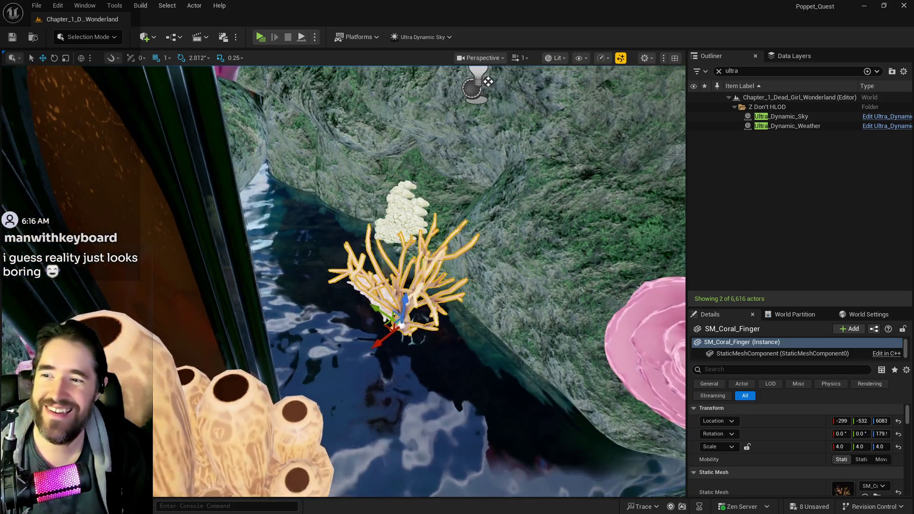
pyautogui.press('f')
pyautogui.moveTo(333, 283)
pyautogui.mouseDown()
pyautogui.moveTo(419, 266)
pyautogui.moveTo(409, 278)
pyautogui.moveTo(447, 252)
pyautogui.mouseUp()
pyautogui.press('e')
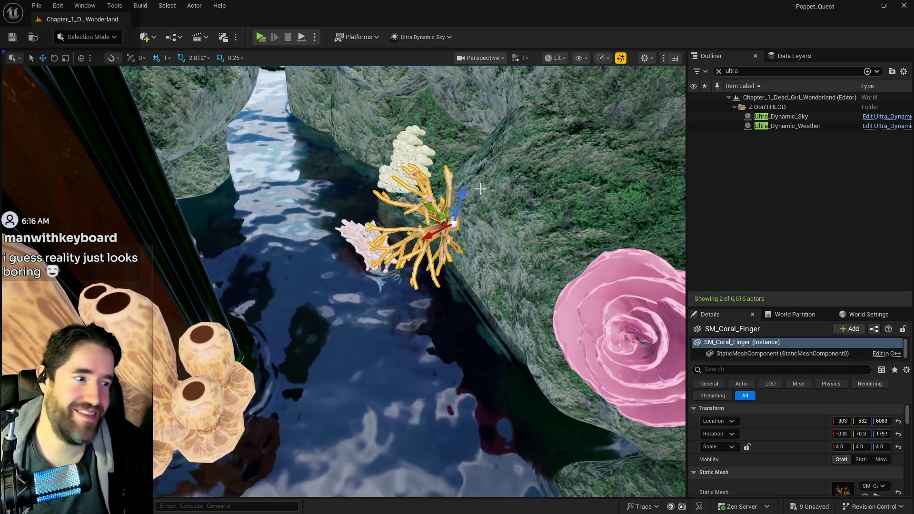
pyautogui.press('w')
pyautogui.moveTo(457, 192)
pyautogui.mouseDown()
pyautogui.moveTo(460, 116)
pyautogui.moveTo(509, 183)
pyautogui.moveTo(545, 199)
pyautogui.moveTo(310, 251)
pyautogui.moveTo(373, 248)
pyautogui.moveTo(355, 248)
pyautogui.moveTo(316, 333)
pyautogui.moveTo(220, 292)
pyautogui.moveTo(338, 346)
pyautogui.mouseUp()
# Slide SM_corall_20 along the bank, turn it, and settle it at -305, -597, 6425
pyautogui.click(316, 346)
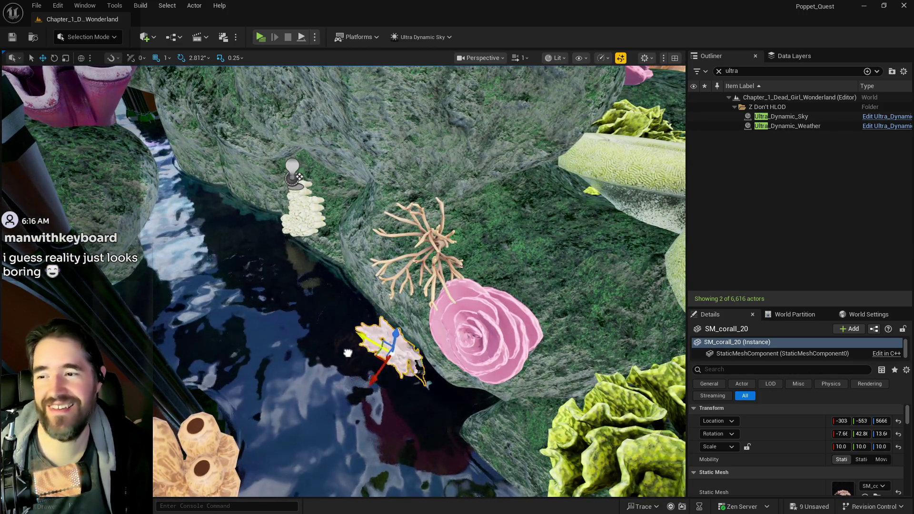
pyautogui.moveTo(426, 398)
pyautogui.mouseDown()
pyautogui.moveTo(482, 405)
pyautogui.moveTo(571, 305)
pyautogui.moveTo(506, 276)
pyautogui.moveTo(526, 288)
pyautogui.mouseUp()
pyautogui.press('f')
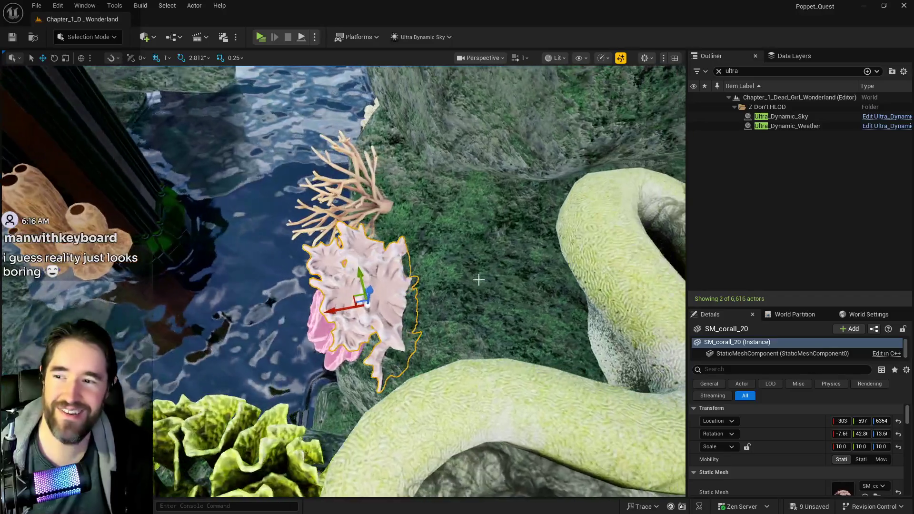
pyautogui.moveTo(360, 293); pyautogui.dragTo(366, 311)
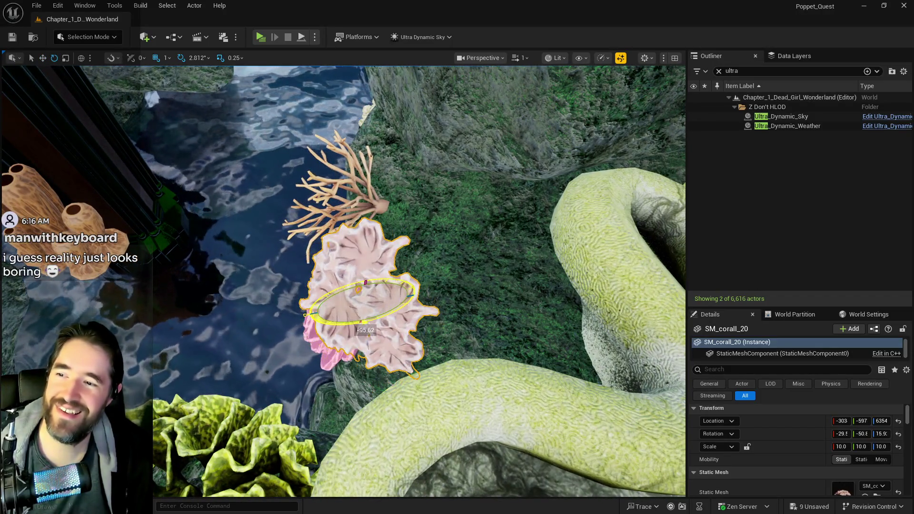
pyautogui.moveTo(341, 348)
pyautogui.mouseDown()
pyautogui.moveTo(384, 292)
pyautogui.moveTo(403, 301)
pyautogui.mouseUp()
pyautogui.press('w')
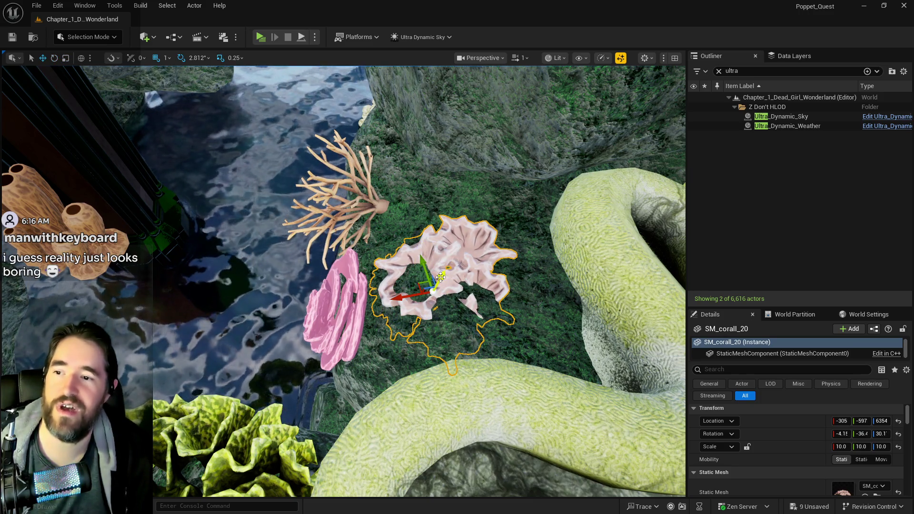
pyautogui.moveTo(455, 268); pyautogui.dragTo(467, 270)
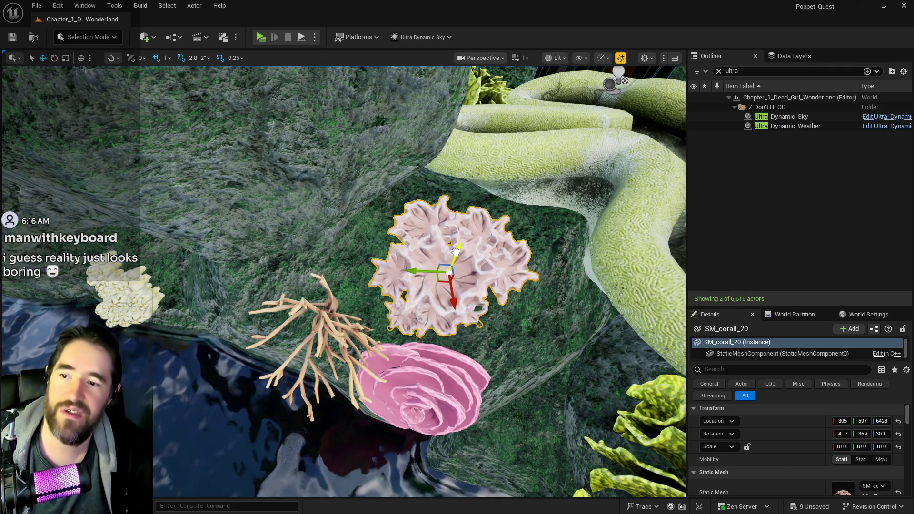
pyautogui.press('Left')
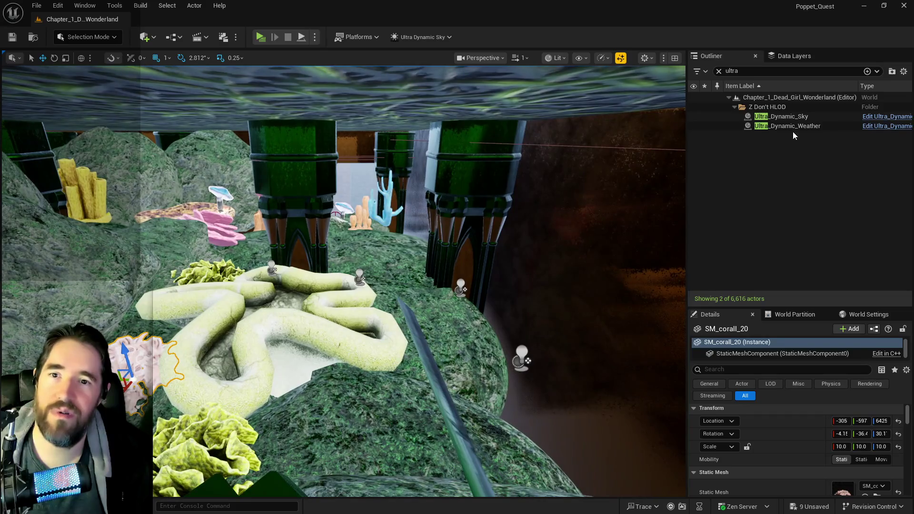
# Set Ultra_Dynamic_Sky's Time of Day to 2400, then fly down over the coral through the corridor
pyautogui.click(792, 116)
pyautogui.moveTo(852, 487); pyautogui.dragTo(880, 487)
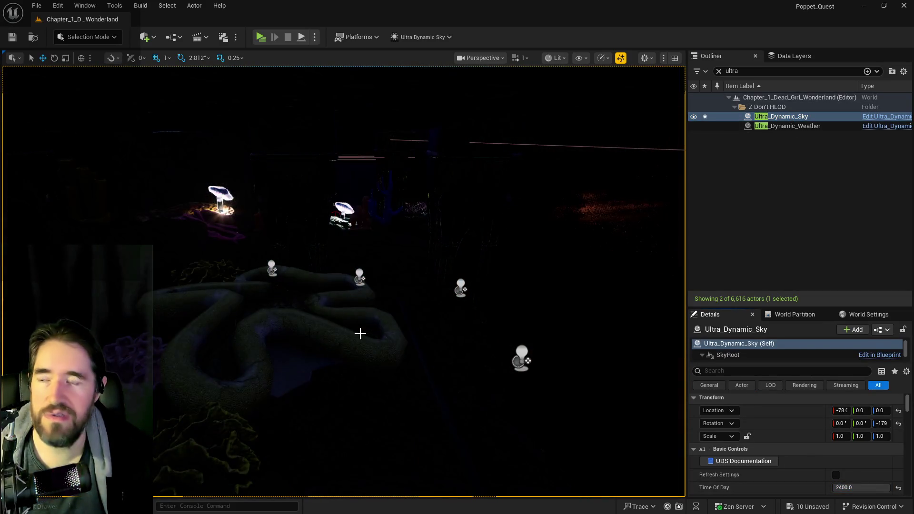
pyautogui.moveTo(359, 330)
pyautogui.mouseDown()
pyautogui.moveTo(359, 267)
pyautogui.moveTo(238, 252)
pyautogui.moveTo(224, 243)
pyautogui.moveTo(220, 222)
pyautogui.moveTo(207, 218)
pyautogui.mouseUp()
pyautogui.moveTo(349, 275); pyautogui.dragTo(347, 257)
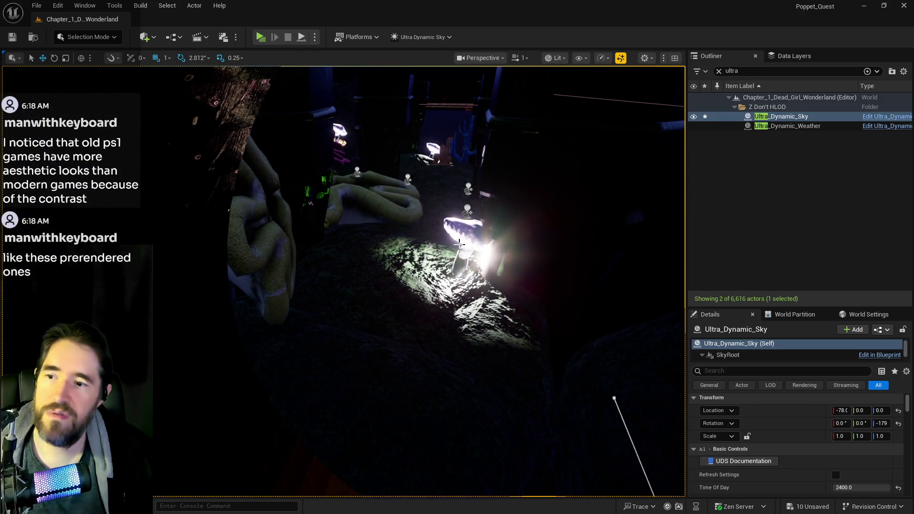
# Move the glowing mushroom light left across the lit rock
pyautogui.click(471, 257)
pyautogui.moveTo(440, 267); pyautogui.dragTo(332, 258)
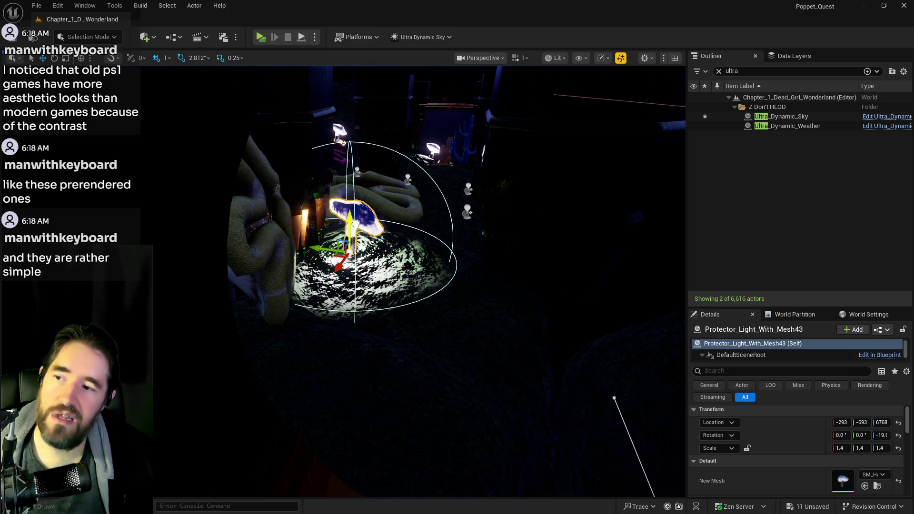
pyautogui.moveTo(379, 278); pyautogui.dragTo(380, 278)
pyautogui.moveTo(193, 246)
pyautogui.mouseDown()
pyautogui.moveTo(257, 244)
pyautogui.moveTo(272, 259)
pyautogui.moveTo(295, 209)
pyautogui.moveTo(283, 237)
pyautogui.moveTo(337, 301)
pyautogui.mouseUp()
# Frame SM_Coral_Heliopora beside the lit rock, then select the small blue coral SM_Coral_1
pyautogui.click(336, 301)
pyautogui.press('f')
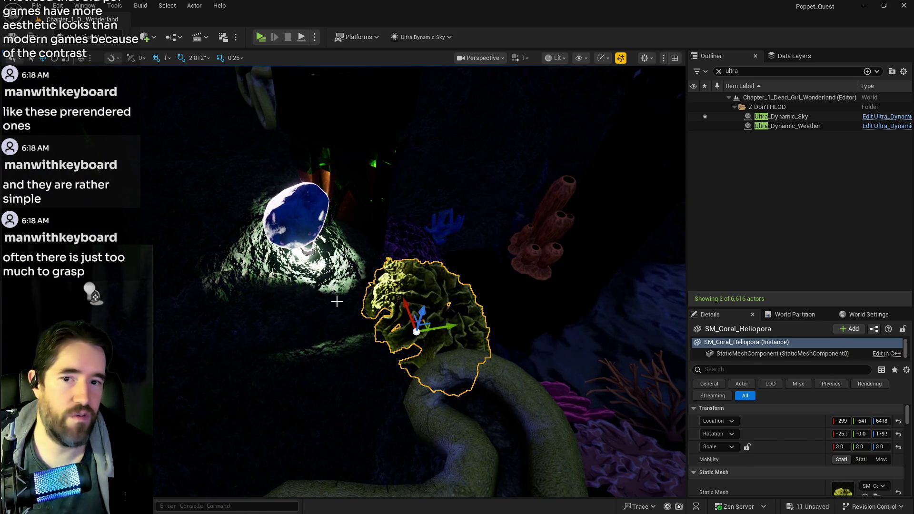
pyautogui.moveTo(333, 297); pyautogui.dragTo(305, 267)
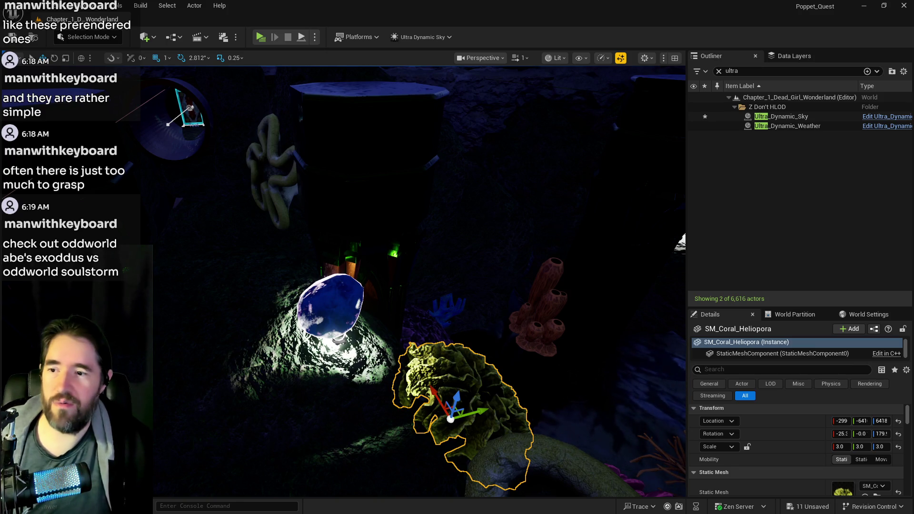
pyautogui.moveTo(264, 338)
pyautogui.mouseDown()
pyautogui.moveTo(335, 271)
pyautogui.moveTo(504, 252)
pyautogui.moveTo(471, 261)
pyautogui.moveTo(215, 247)
pyautogui.moveTo(192, 161)
pyautogui.moveTo(171, 151)
pyautogui.moveTo(181, 192)
pyautogui.moveTo(123, 217)
pyautogui.moveTo(138, 224)
pyautogui.moveTo(133, 210)
pyautogui.moveTo(161, 246)
pyautogui.moveTo(350, 281)
pyautogui.moveTo(403, 306)
pyautogui.moveTo(371, 299)
pyautogui.mouseUp()
pyautogui.click(481, 254)
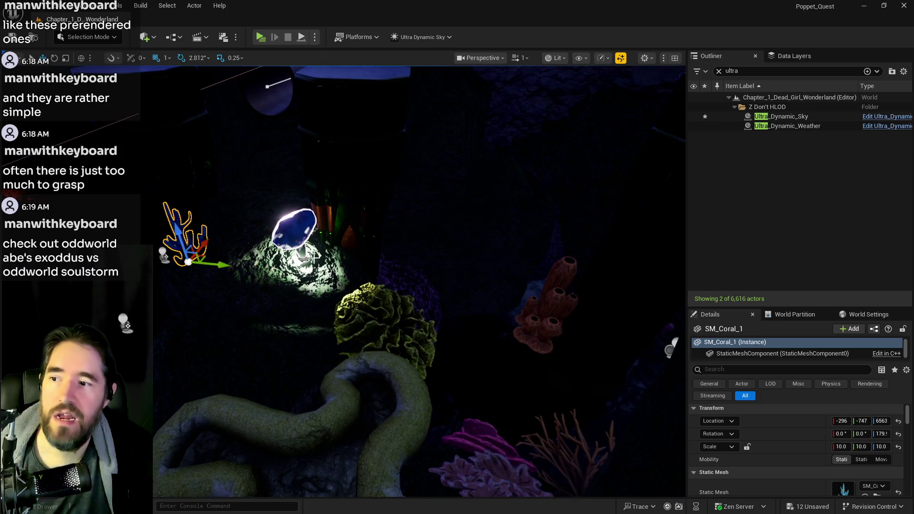
# Slide the orange SM_Glowing_Corall4 tube coral left along the channel
pyautogui.click(406, 289)
pyautogui.click(553, 286)
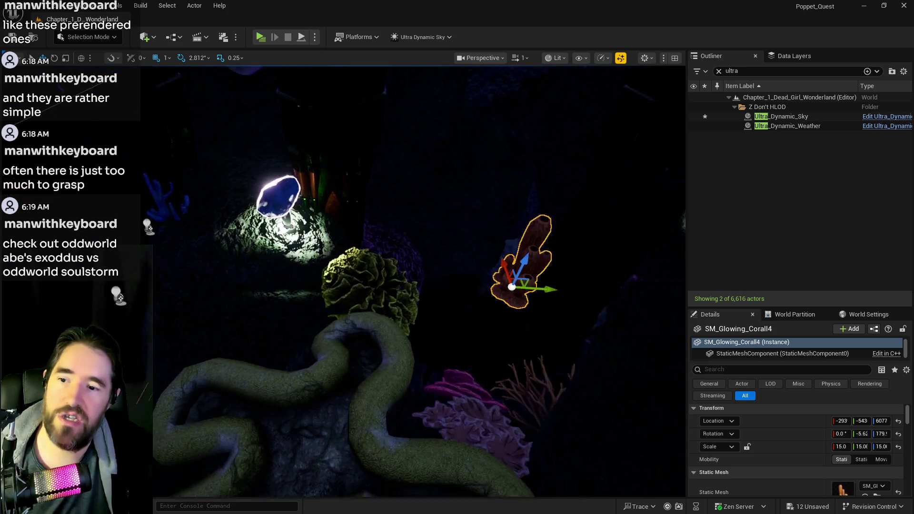
pyautogui.press('f')
pyautogui.moveTo(525, 316)
pyautogui.mouseDown()
pyautogui.moveTo(175, 325)
pyautogui.moveTo(139, 356)
pyautogui.moveTo(136, 437)
pyautogui.moveTo(134, 355)
pyautogui.mouseUp()
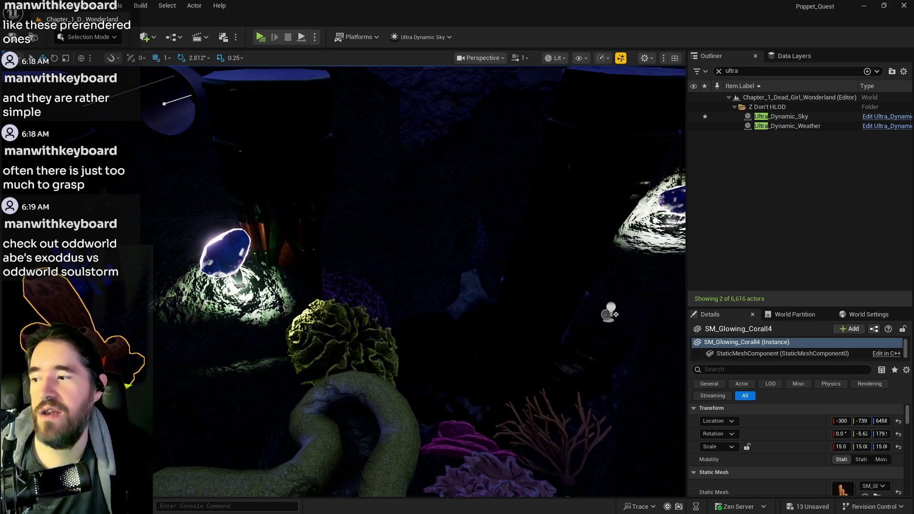
pyautogui.moveTo(152, 386)
pyautogui.mouseDown()
pyautogui.moveTo(127, 493)
pyautogui.moveTo(103, 490)
pyautogui.mouseUp()
# Rotate the tube coral to Z 165 and tilt it slightly forward on X
pyautogui.press('e')
pyautogui.moveTo(326, 311)
pyautogui.mouseDown()
pyautogui.moveTo(322, 333)
pyautogui.moveTo(325, 312)
pyautogui.mouseUp()
pyautogui.press('r')
pyautogui.press('w')
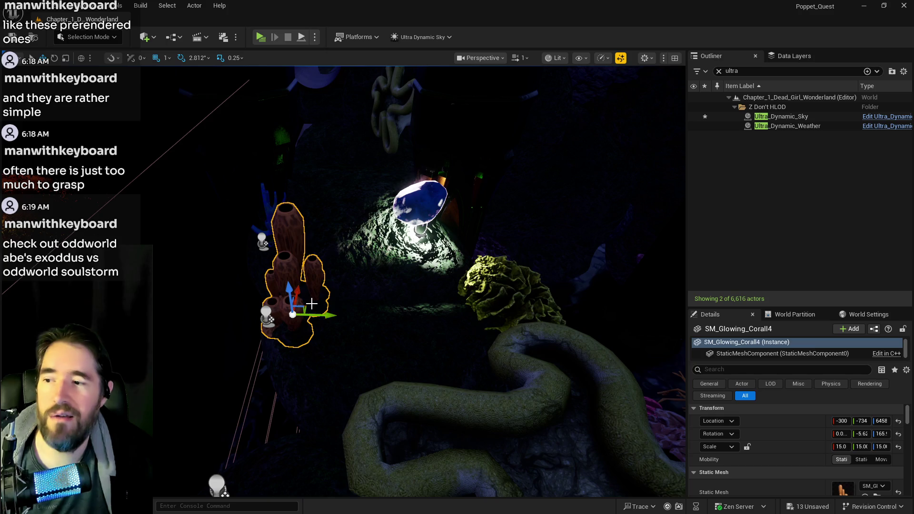
pyautogui.moveTo(286, 273)
pyautogui.mouseDown()
pyautogui.moveTo(299, 299)
pyautogui.moveTo(288, 279)
pyautogui.moveTo(312, 281)
pyautogui.moveTo(319, 219)
pyautogui.moveTo(365, 202)
pyautogui.moveTo(290, 200)
pyautogui.mouseUp()
pyautogui.press('w')
pyautogui.click(292, 205)
pyautogui.scroll(3, 292, 205)
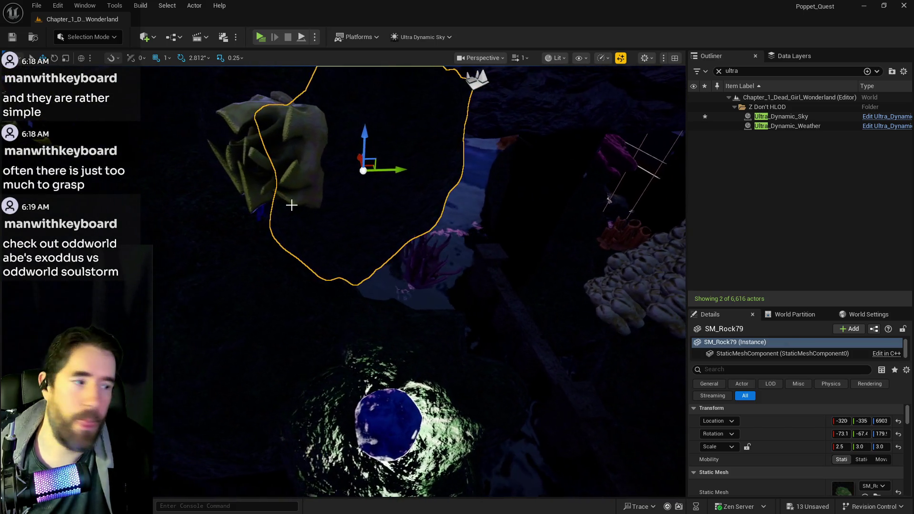
pyautogui.moveTo(300, 244); pyautogui.dragTo(312, 252)
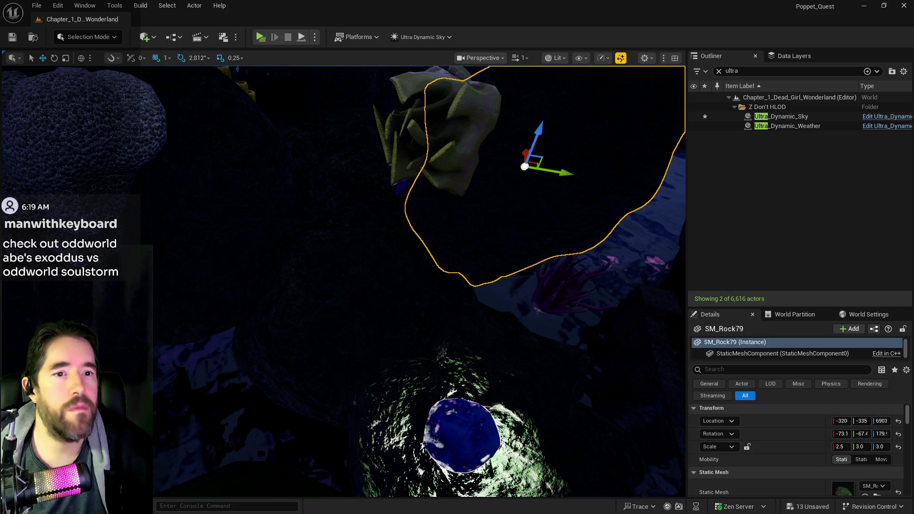
pyautogui.moveTo(913, 95); pyautogui.dragTo(414, 95)
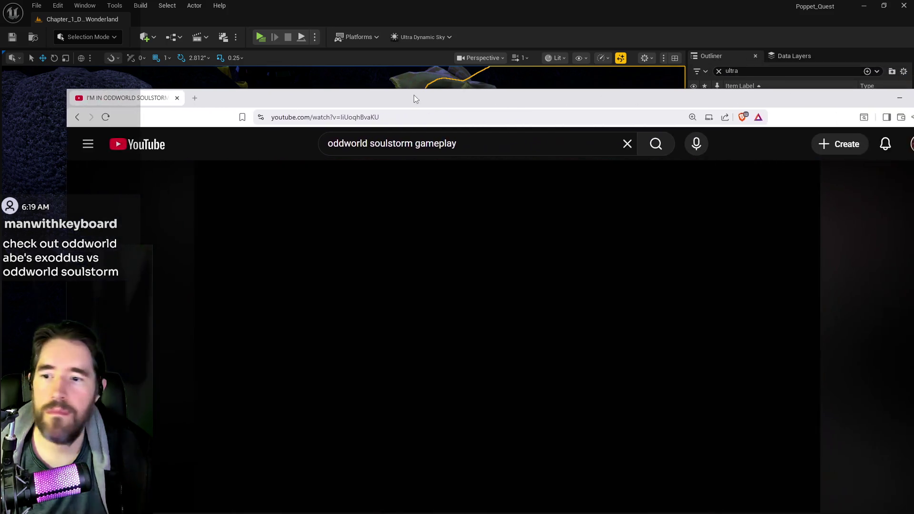
# Maximize the browser and scrub the Soulstorm walkthrough past the intro cutscenes toward 13:24
pyautogui.doubleClick(413, 95)
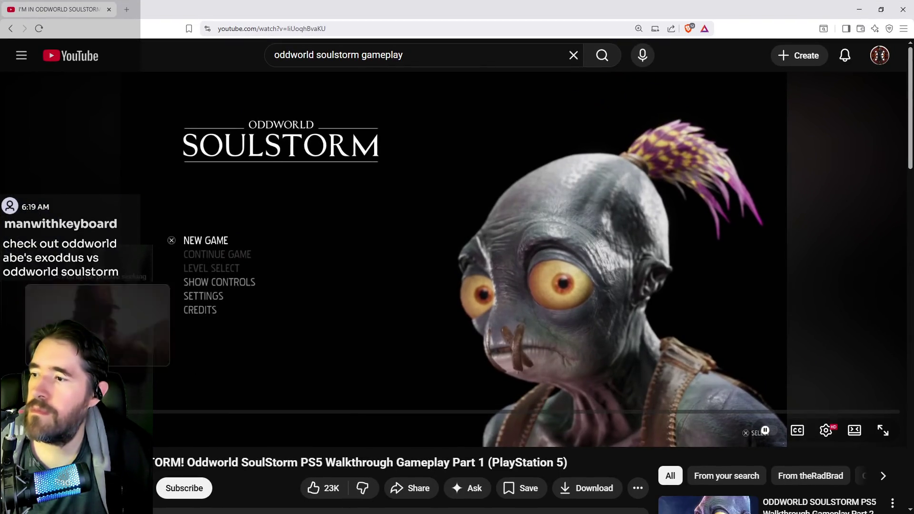
pyautogui.moveTo(97, 410); pyautogui.dragTo(115, 411)
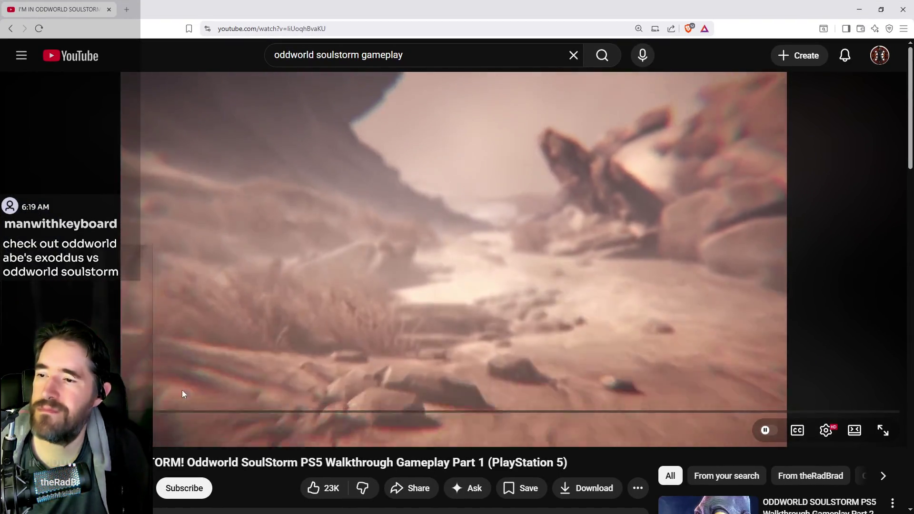
pyautogui.click(140, 412)
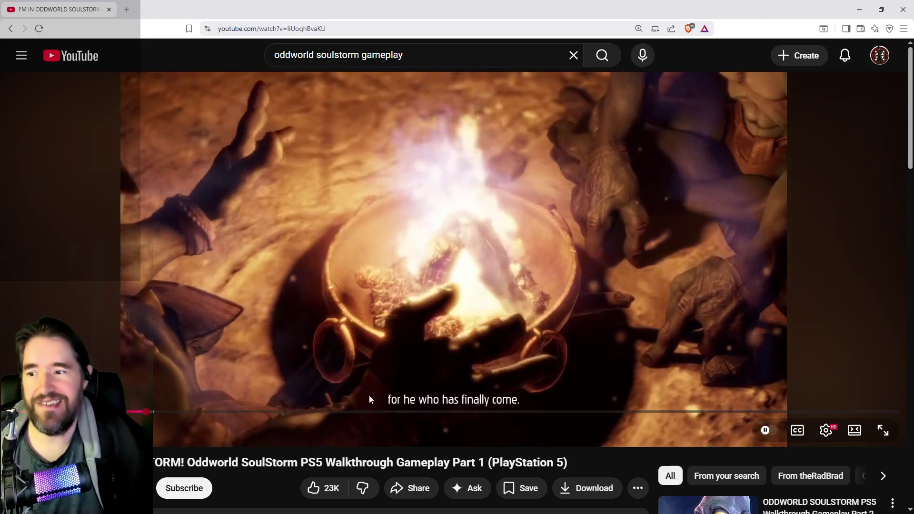
pyautogui.click(181, 413)
pyautogui.moveTo(181, 414); pyautogui.dragTo(201, 417)
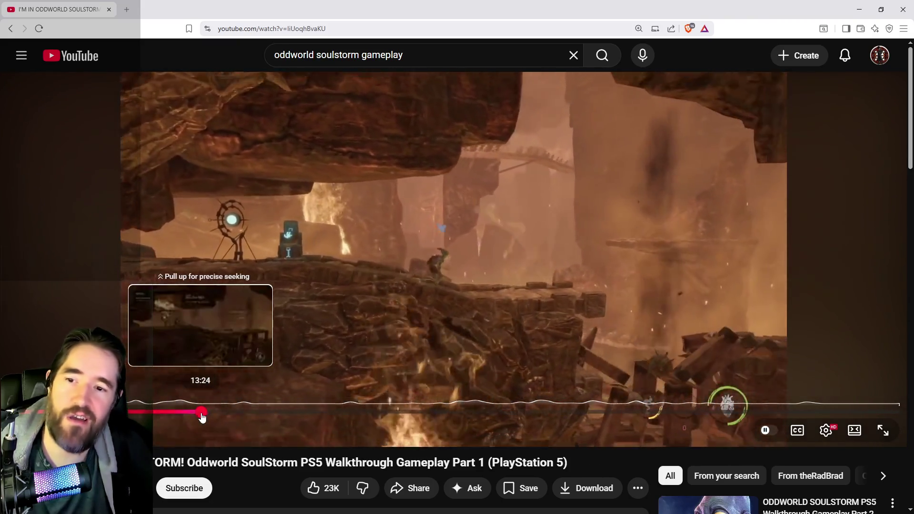
# Scrub past the water tutorial to the 'Escape the burning cave' checkpoint
pyautogui.moveTo(202, 417); pyautogui.dragTo(218, 418)
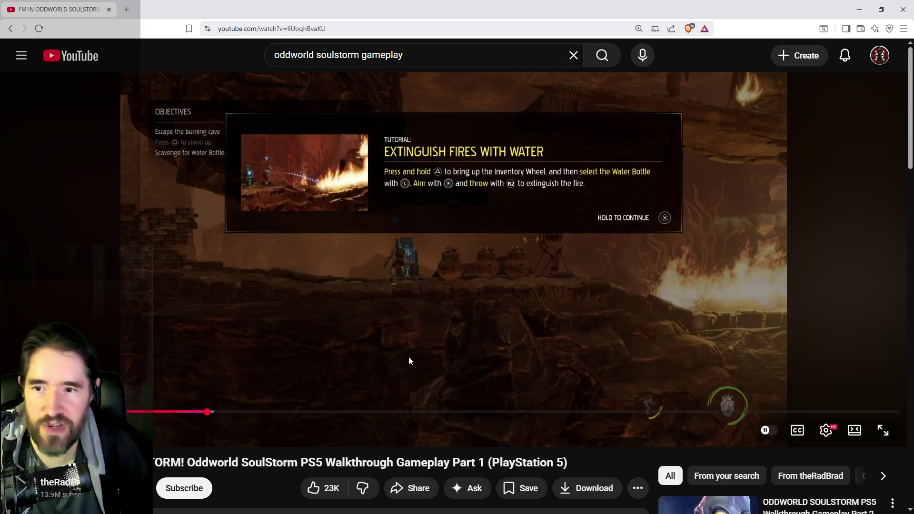
pyautogui.moveTo(208, 412); pyautogui.dragTo(224, 417)
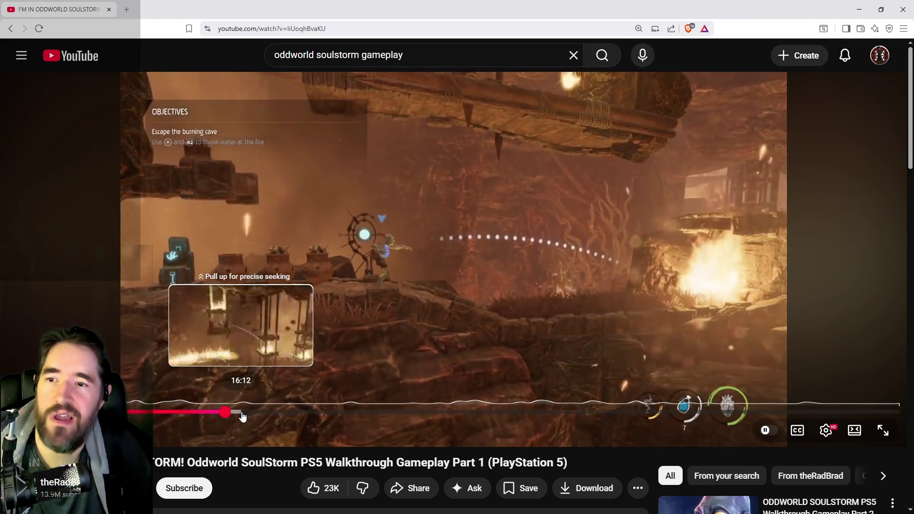
pyautogui.moveTo(254, 416)
pyautogui.mouseDown()
pyautogui.moveTo(339, 398)
pyautogui.moveTo(361, 371)
pyautogui.mouseUp()
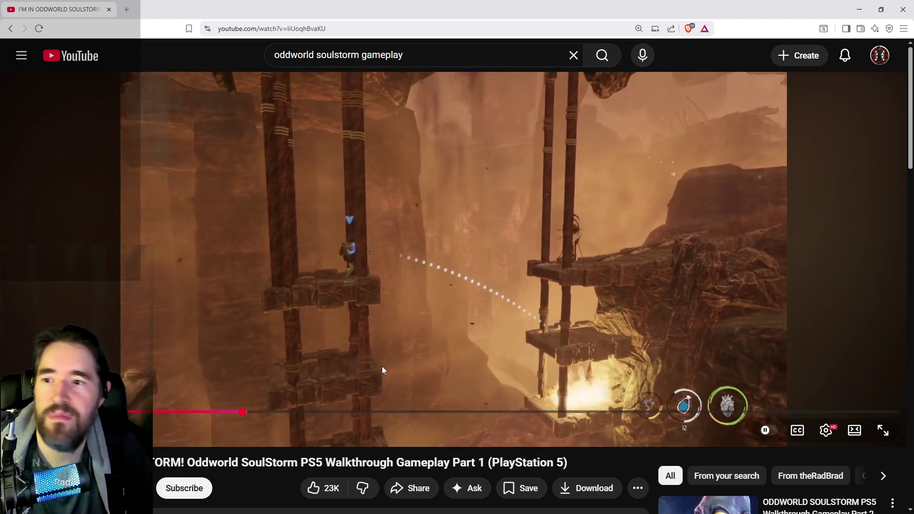
pyautogui.moveTo(272, 414); pyautogui.dragTo(270, 415)
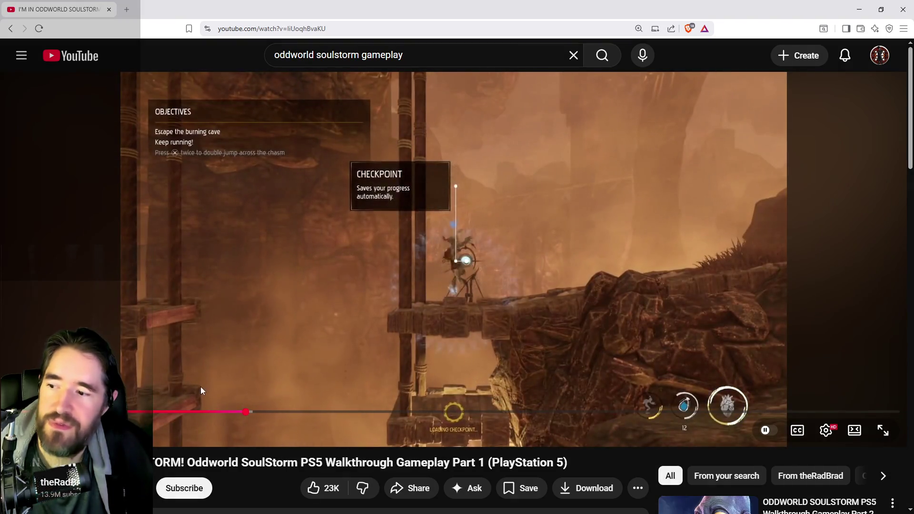
# Scrub further through the cave sequence and pause the Soulstorm video
pyautogui.moveTo(240, 412); pyautogui.dragTo(274, 415)
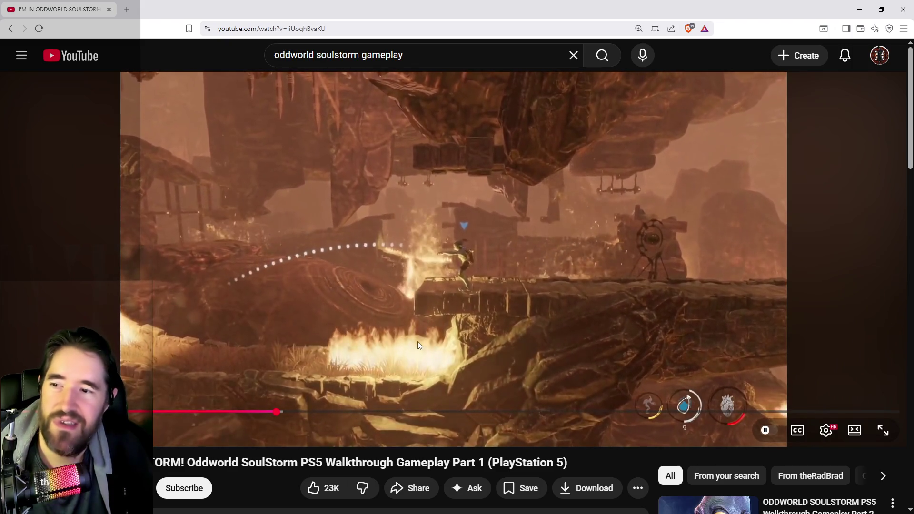
pyautogui.click(418, 341)
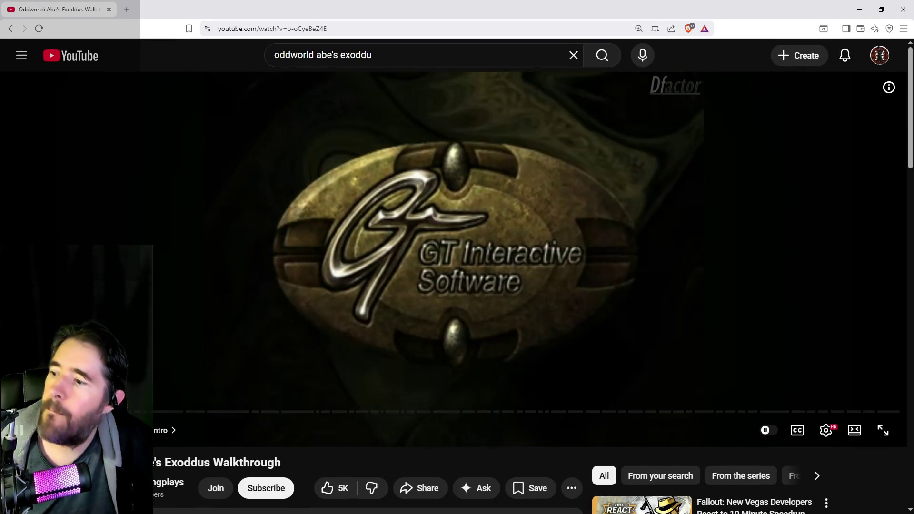
# Move the Exoddus playhead to the Tunnel 2 cavern where Abe stands at the door
pyautogui.moveTo(62, 412); pyautogui.dragTo(62, 411)
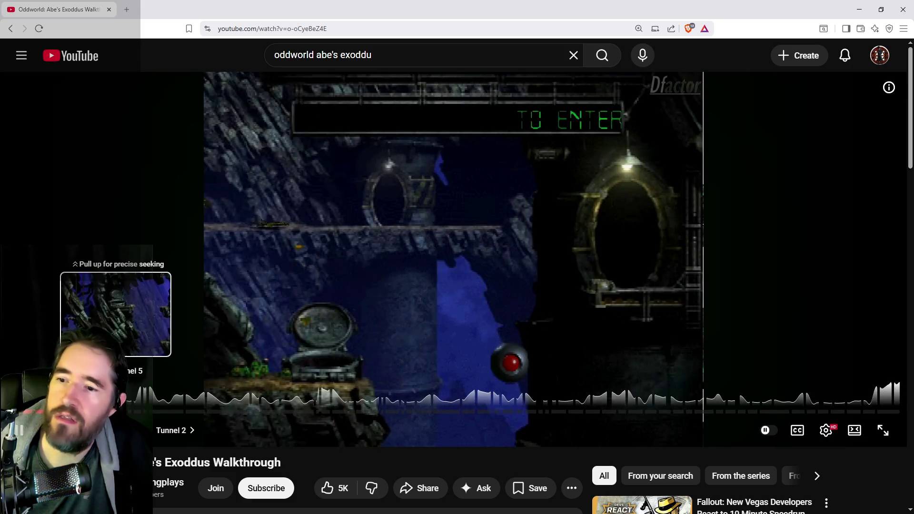
pyautogui.moveTo(62, 411); pyautogui.dragTo(62, 411)
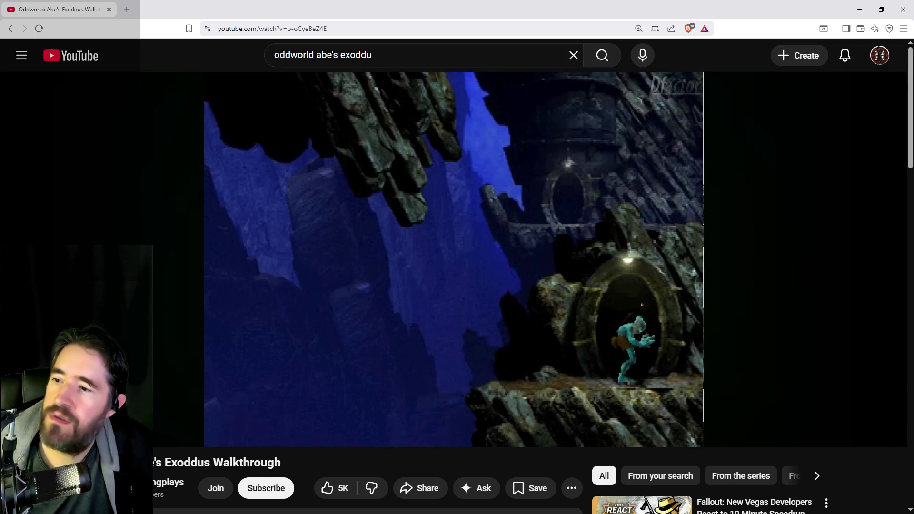
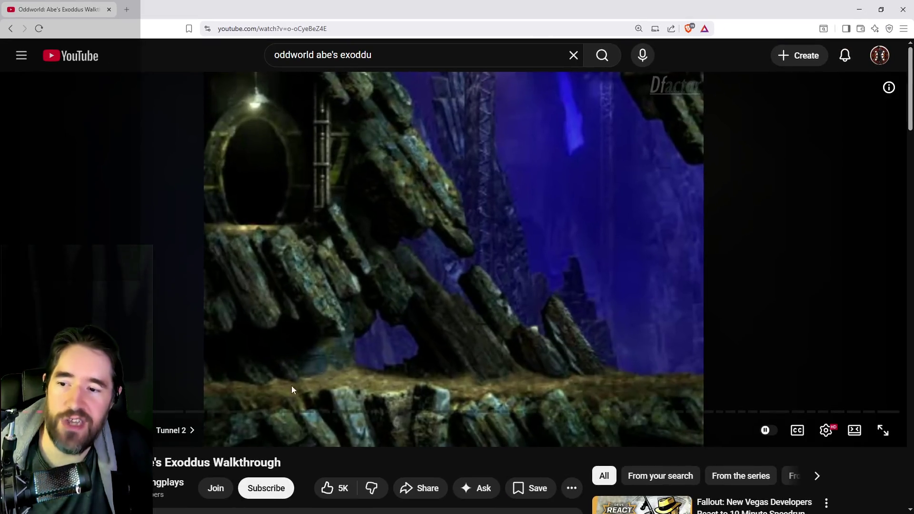
# Scrub the Exoddus walkthrough through Tunnel 3, Tunnel 6 and the Mudanchee Tribal Vault Hub, then resize the browser
pyautogui.moveTo(95, 411); pyautogui.dragTo(100, 411)
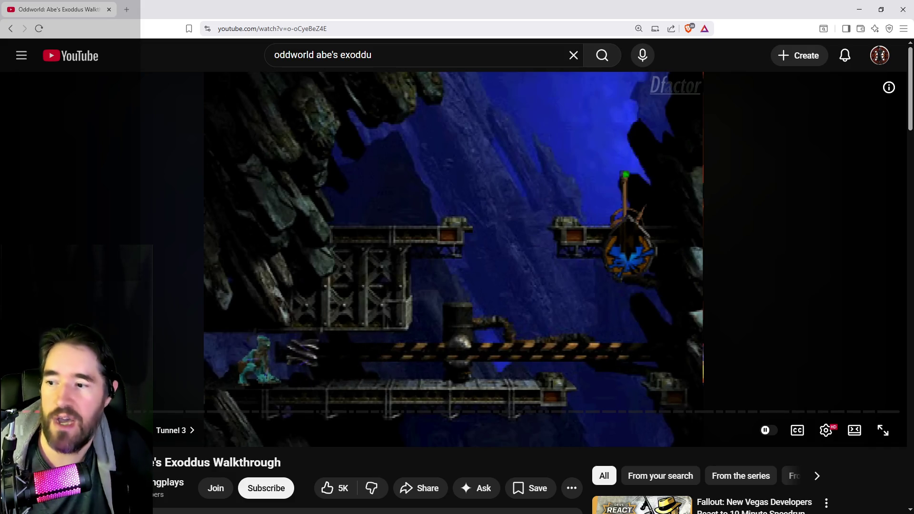
pyautogui.moveTo(125, 412); pyautogui.dragTo(125, 411)
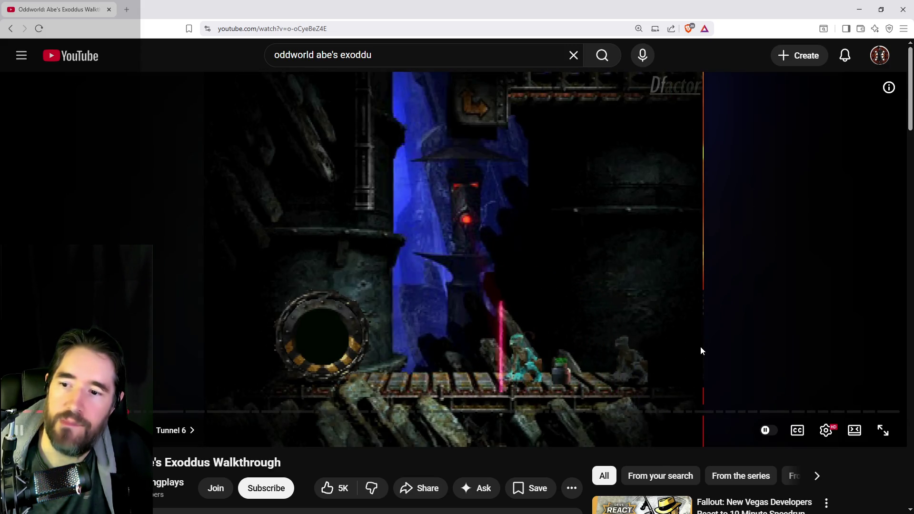
pyautogui.moveTo(225, 413); pyautogui.dragTo(227, 412)
pyautogui.scroll(-1, 432, 348)
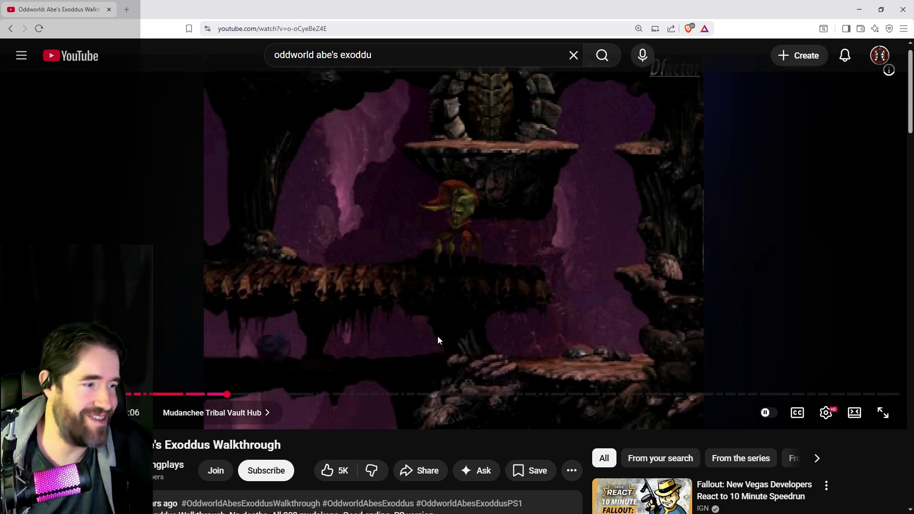
pyautogui.scroll(1, 464, 293)
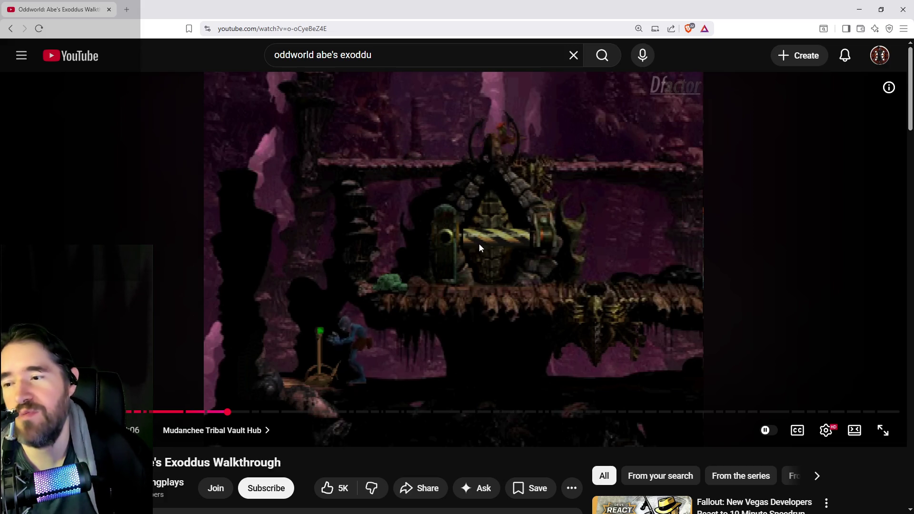
pyautogui.moveTo(458, 13)
pyautogui.mouseDown()
pyautogui.moveTo(580, 24)
pyautogui.moveTo(461, 20)
pyautogui.moveTo(484, 24)
pyautogui.moveTo(913, 24)
pyautogui.mouseUp()
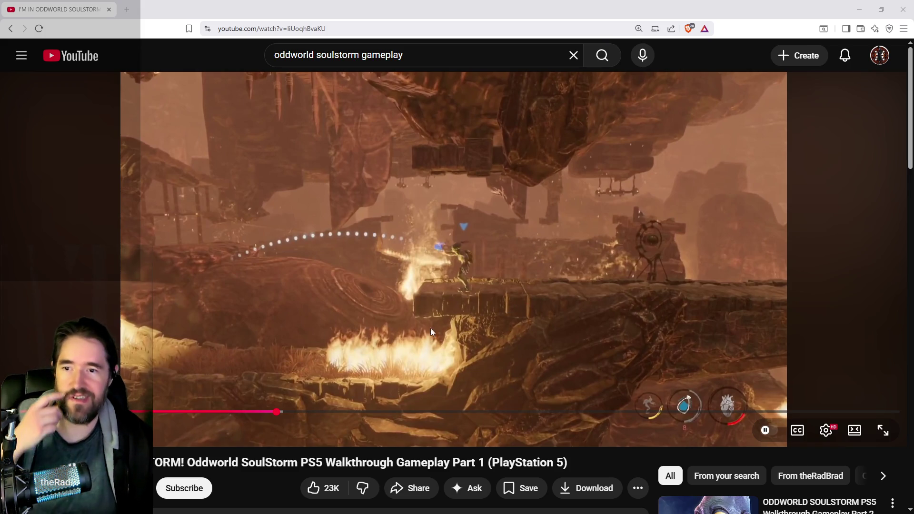
# Slide the browser aside to check the editor, then bring the SoulStorm video back and toggle playback
pyautogui.click(471, 305)
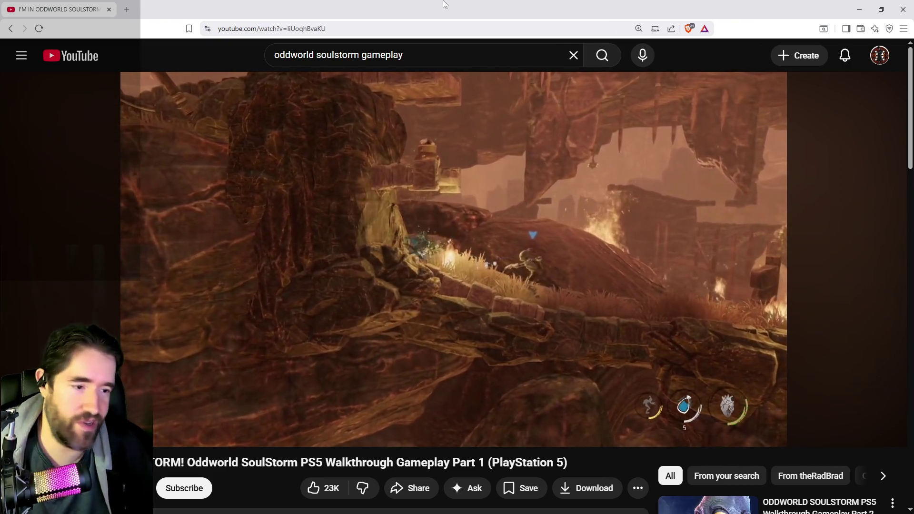
pyautogui.moveTo(443, 4); pyautogui.dragTo(913, 24)
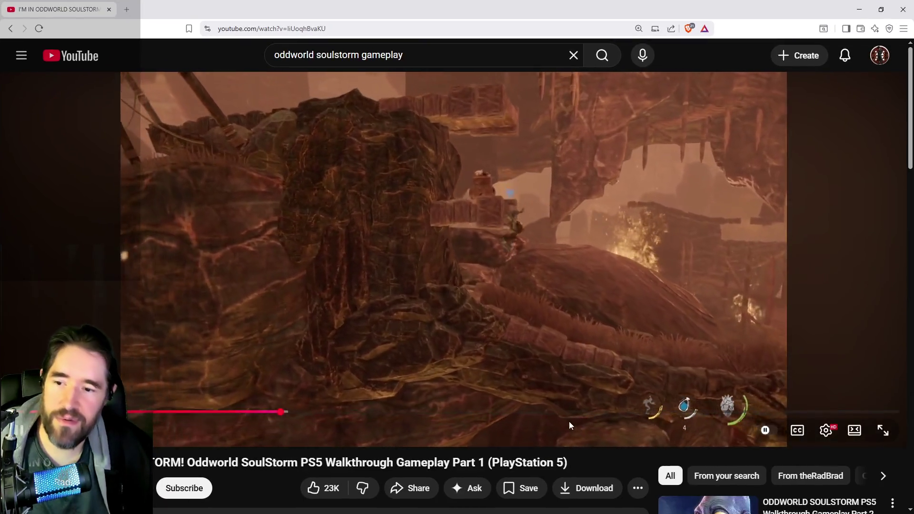
pyautogui.moveTo(570, 412); pyautogui.dragTo(594, 413)
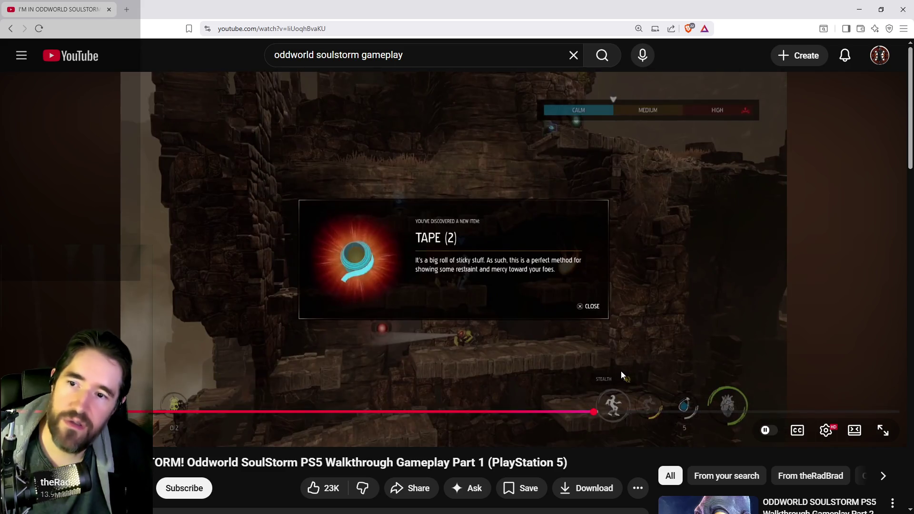
pyautogui.click(621, 367)
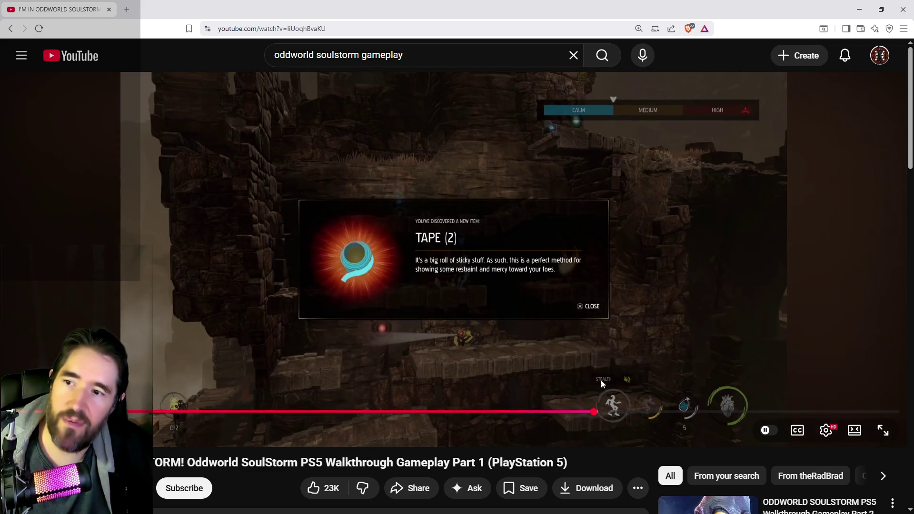
# Skip the SoulStorm walkthrough past the Tape item screen to around the 53-minute mark
pyautogui.click(614, 412)
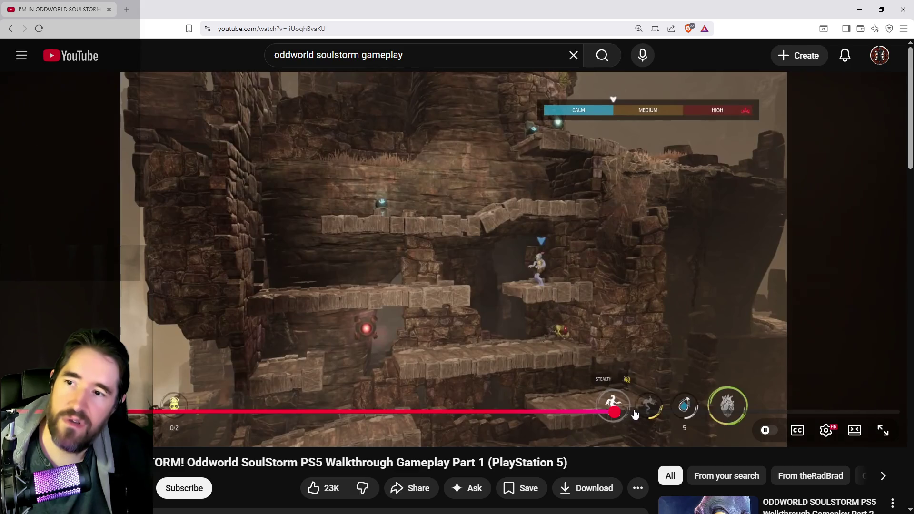
pyautogui.click(663, 411)
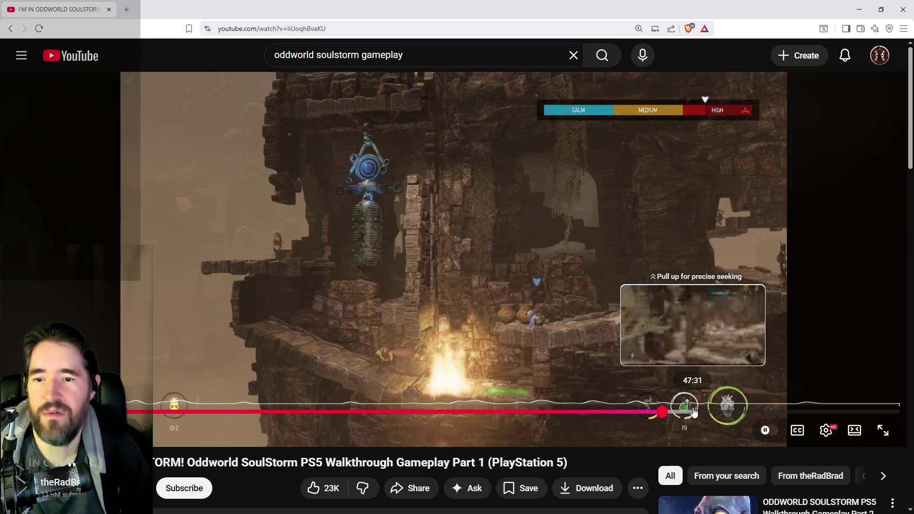
pyautogui.click(705, 412)
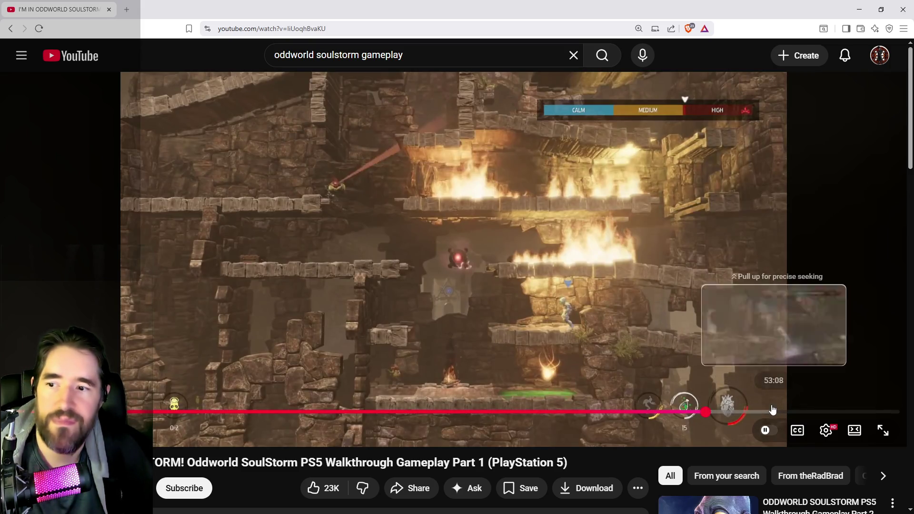
pyautogui.moveTo(773, 411); pyautogui.dragTo(774, 411)
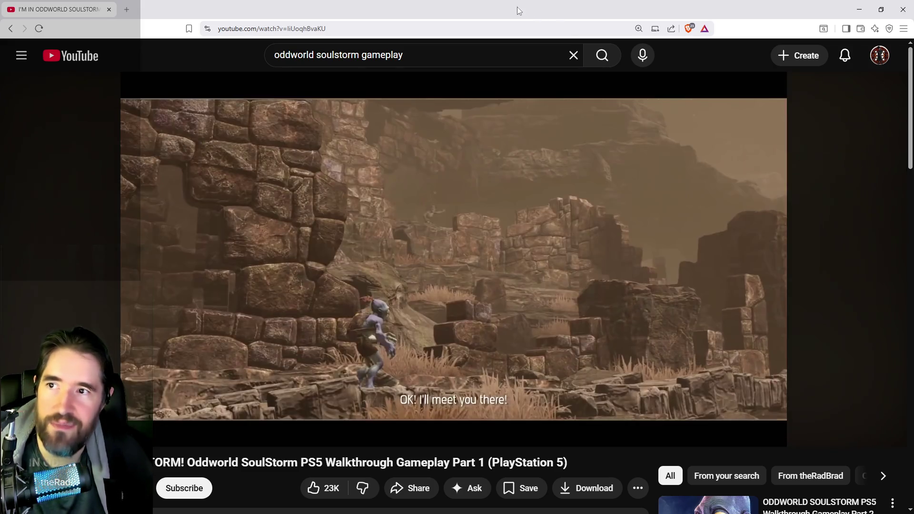
pyautogui.moveTo(507, 6); pyautogui.dragTo(561, 24)
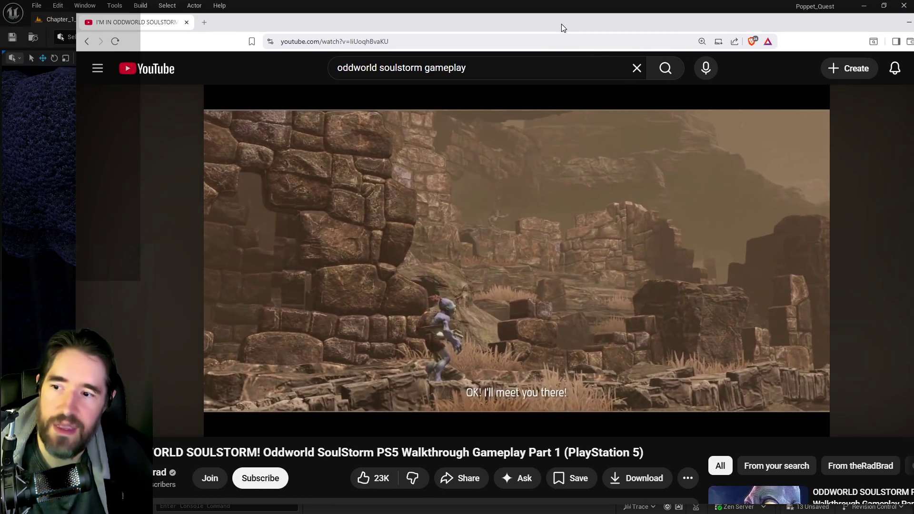
# Return to the editor and tour the cave, selecting the mushroom rock, the wooden pedestal and SM_Rock79
pyautogui.hotkey('alt', 'Tab')
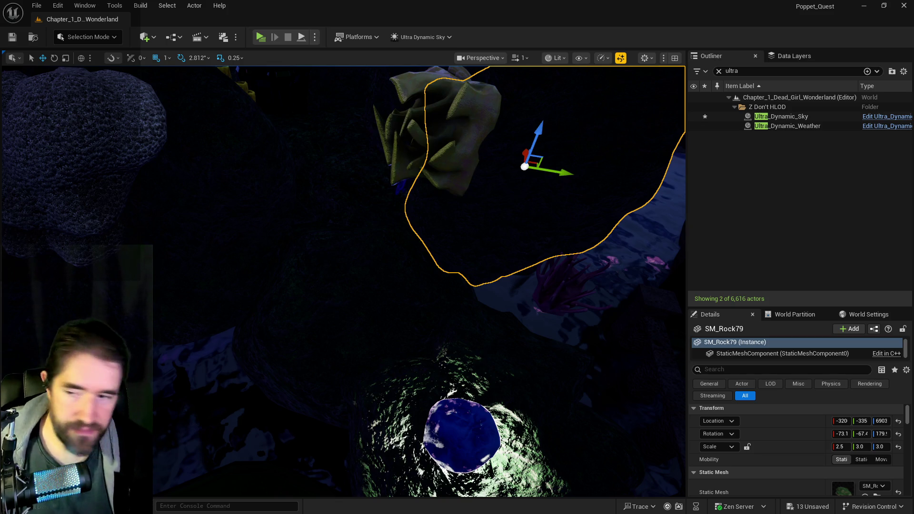
pyautogui.moveTo(549, 296)
pyautogui.mouseDown()
pyautogui.moveTo(614, 286)
pyautogui.moveTo(538, 314)
pyautogui.mouseUp()
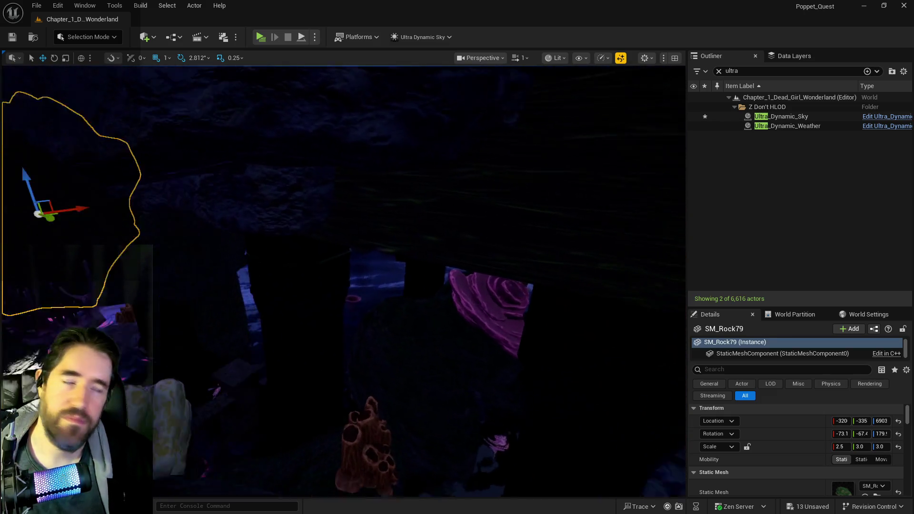
pyautogui.press('f')
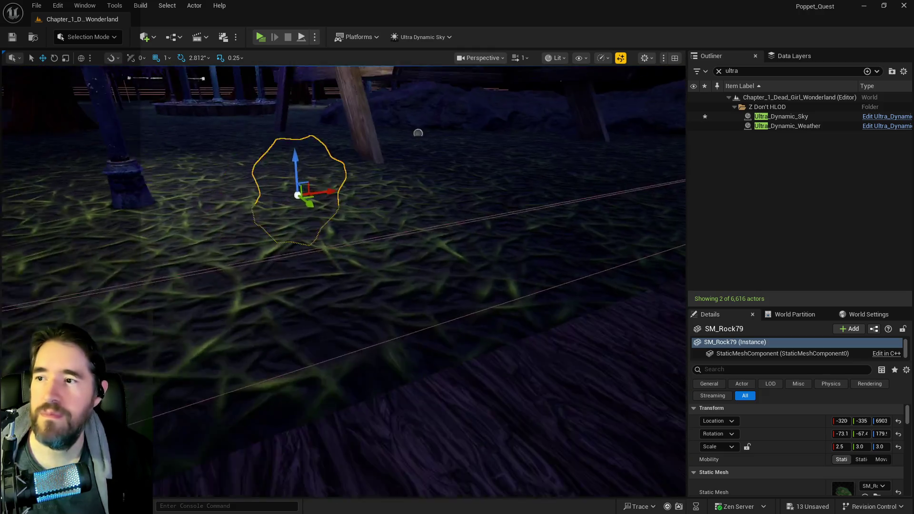
pyautogui.moveTo(342, 257)
pyautogui.mouseDown()
pyautogui.moveTo(304, 267)
pyautogui.moveTo(380, 257)
pyautogui.moveTo(312, 271)
pyautogui.moveTo(371, 258)
pyautogui.mouseUp()
pyautogui.moveTo(435, 415)
pyautogui.mouseDown()
pyautogui.moveTo(454, 414)
pyautogui.moveTo(435, 415)
pyautogui.mouseUp()
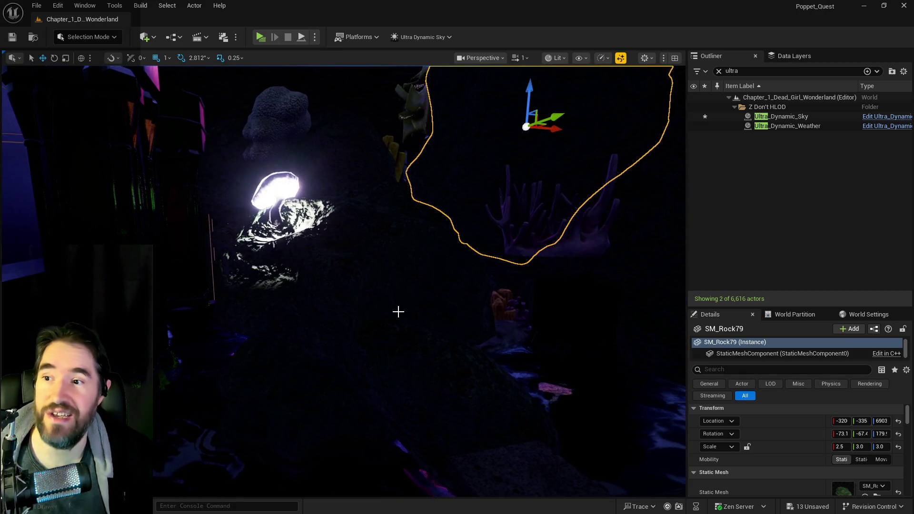
pyautogui.click(398, 311)
pyautogui.moveTo(397, 311); pyautogui.dragTo(369, 311)
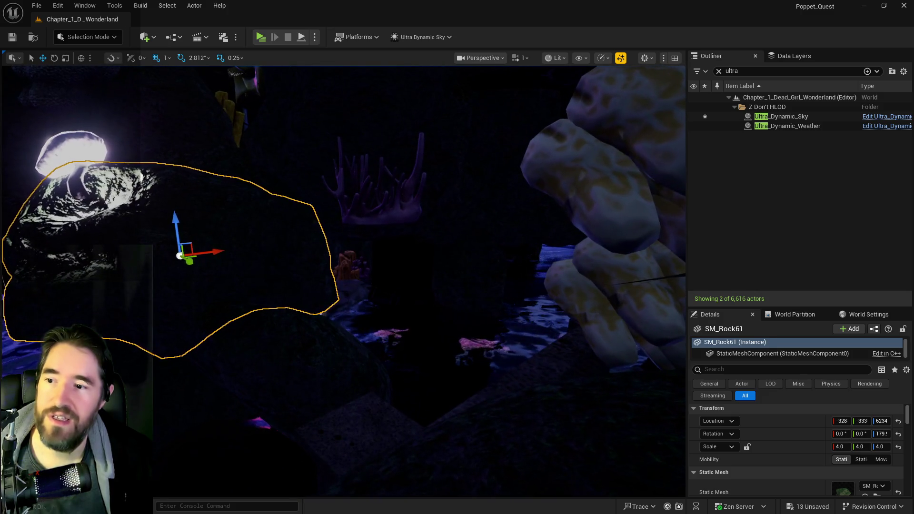
pyautogui.click(415, 258)
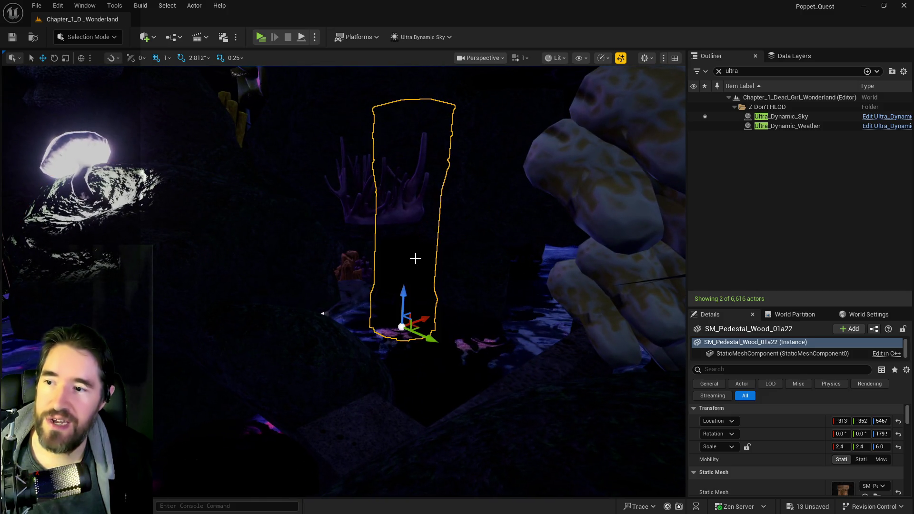
pyautogui.click(299, 173)
pyautogui.moveTo(298, 172)
pyautogui.mouseDown()
pyautogui.moveTo(290, 172)
pyautogui.moveTo(346, 172)
pyautogui.mouseUp()
pyautogui.moveTo(278, 272); pyautogui.dragTo(277, 272)
# Duplicate SM_Rock206 as SM_Rock208 with an Alt-drag and raise the copy higher in the cave
pyautogui.click(265, 265)
pyautogui.press('f')
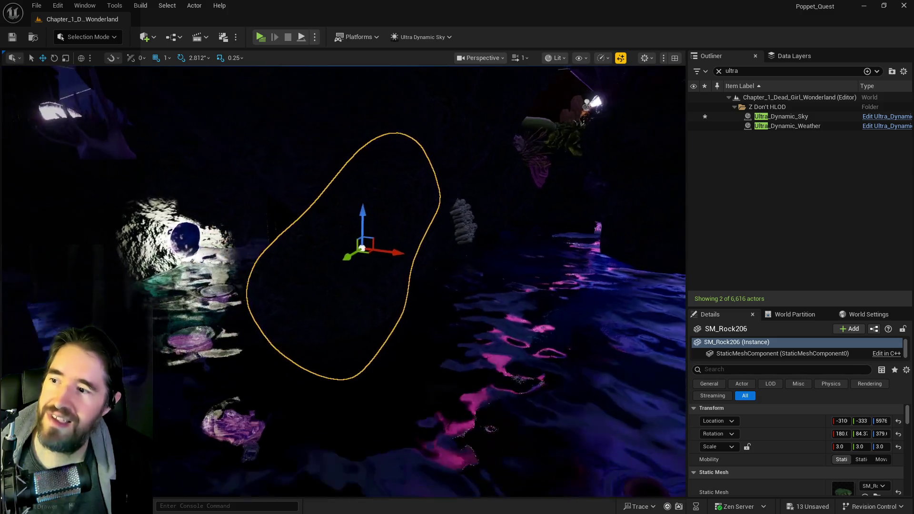
pyautogui.moveTo(400, 252); pyautogui.dragTo(194, 227)
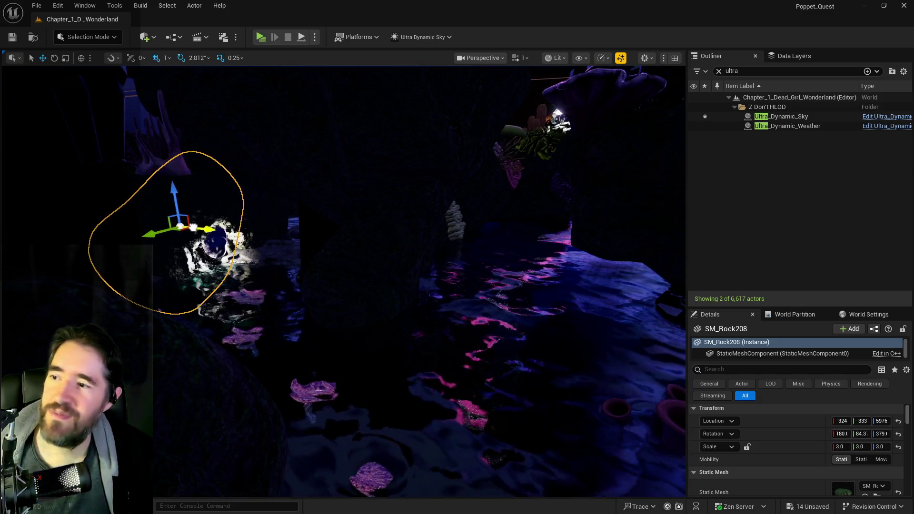
pyautogui.moveTo(232, 201); pyautogui.dragTo(221, 113)
pyautogui.moveTo(303, 313)
pyautogui.mouseDown()
pyautogui.moveTo(419, 315)
pyautogui.moveTo(381, 316)
pyautogui.moveTo(395, 315)
pyautogui.mouseUp()
pyautogui.moveTo(546, 245); pyautogui.dragTo(546, 245)
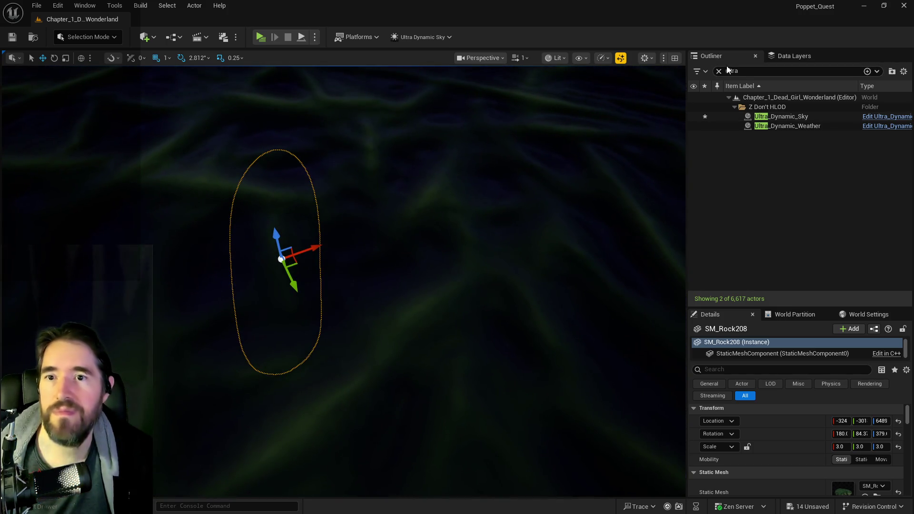
pyautogui.click(734, 115)
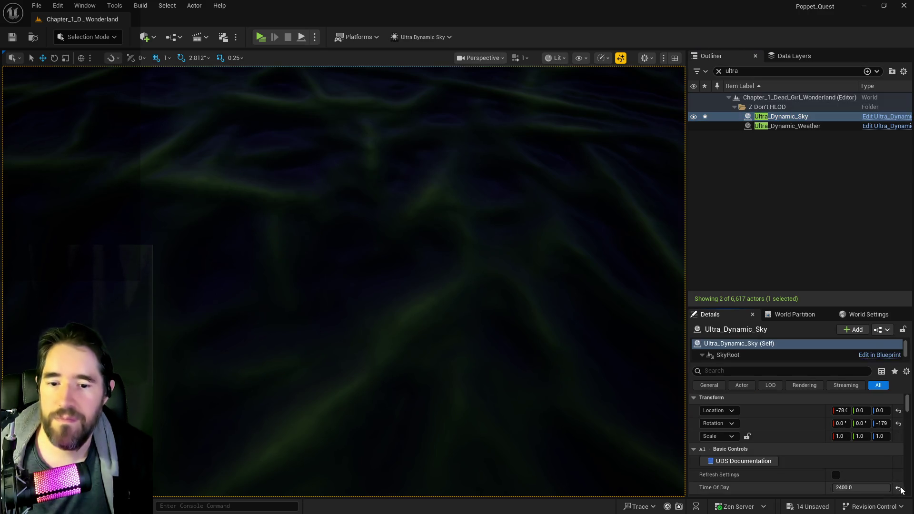
# Fly to the mossy pool and tilt the SM_Coral_3 coral to a new angle
pyautogui.press('f')
pyautogui.moveTo(507, 337); pyautogui.dragTo(507, 337)
pyautogui.click(346, 202)
pyautogui.press('e')
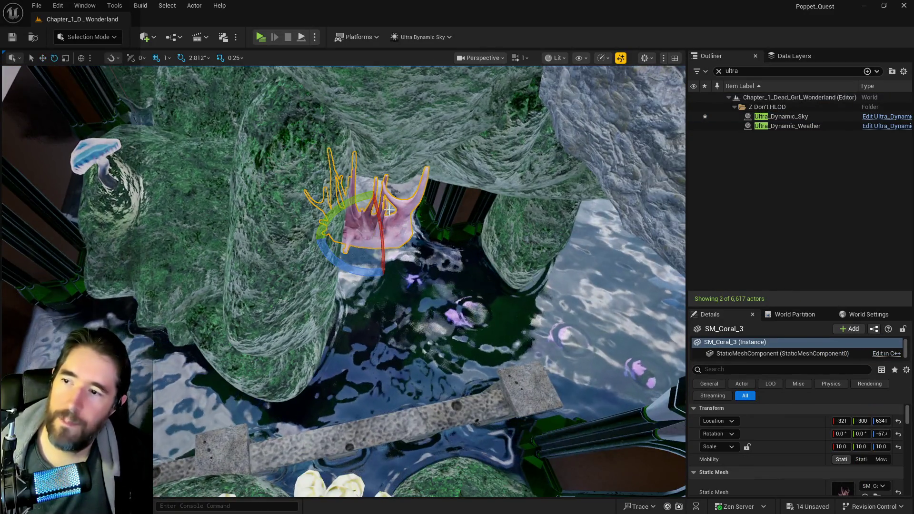
pyautogui.moveTo(346, 203); pyautogui.dragTo(381, 224)
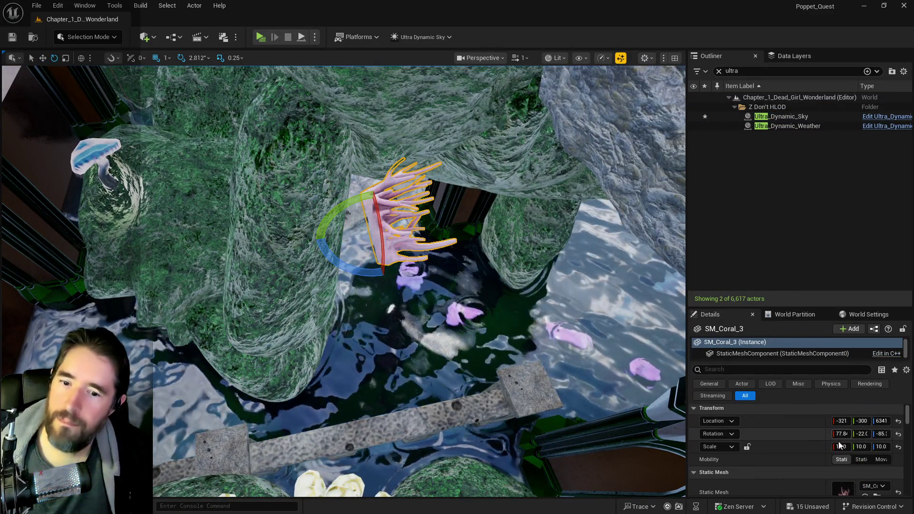
# Lock the coral's scale axes together and set its uniform scale to 5.0
pyautogui.click(747, 447)
pyautogui.click(841, 447)
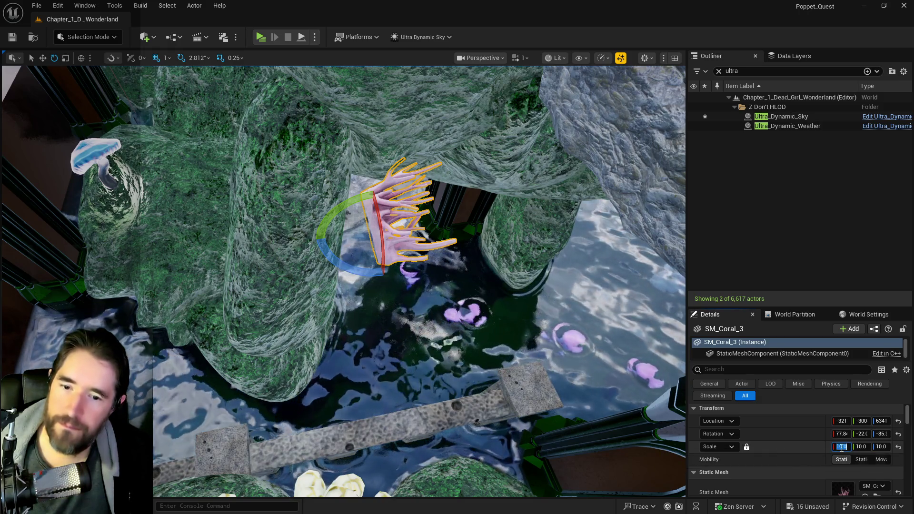
pyautogui.write('5')
pyautogui.press('Return')
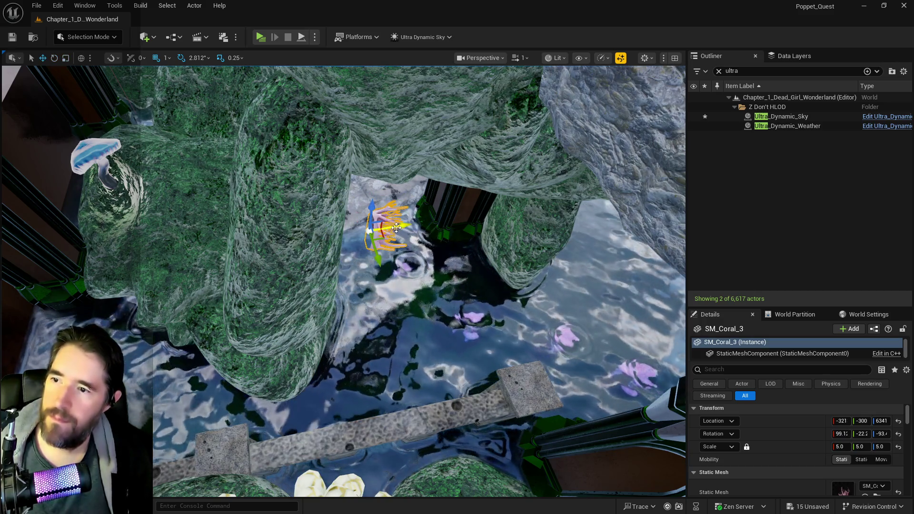
pyautogui.moveTo(364, 235); pyautogui.dragTo(362, 247)
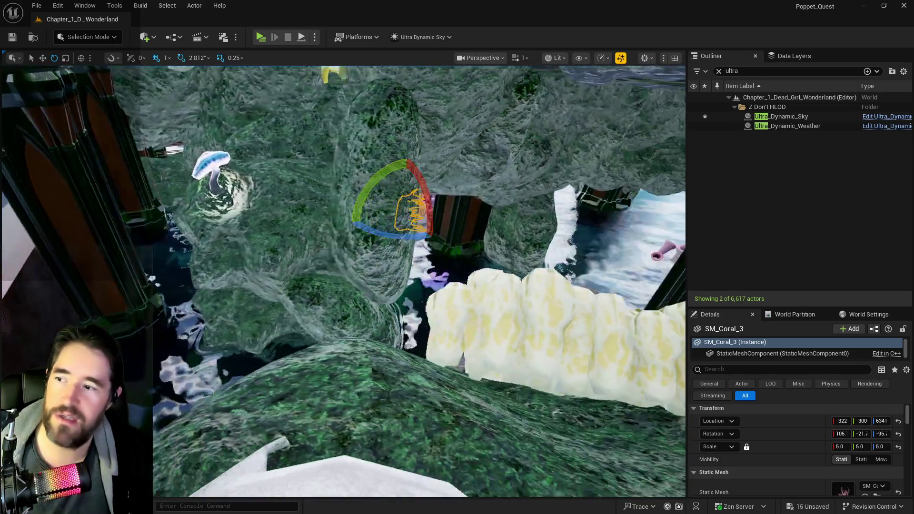
pyautogui.moveTo(361, 247); pyautogui.dragTo(362, 257)
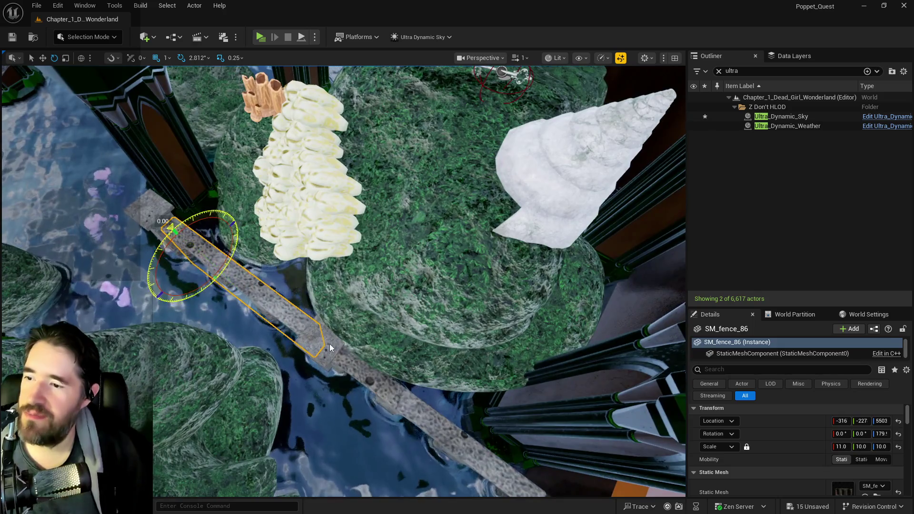
pyautogui.keyDown('ctrl'); pyautogui.click(329, 348); pyautogui.keyUp('ctrl')
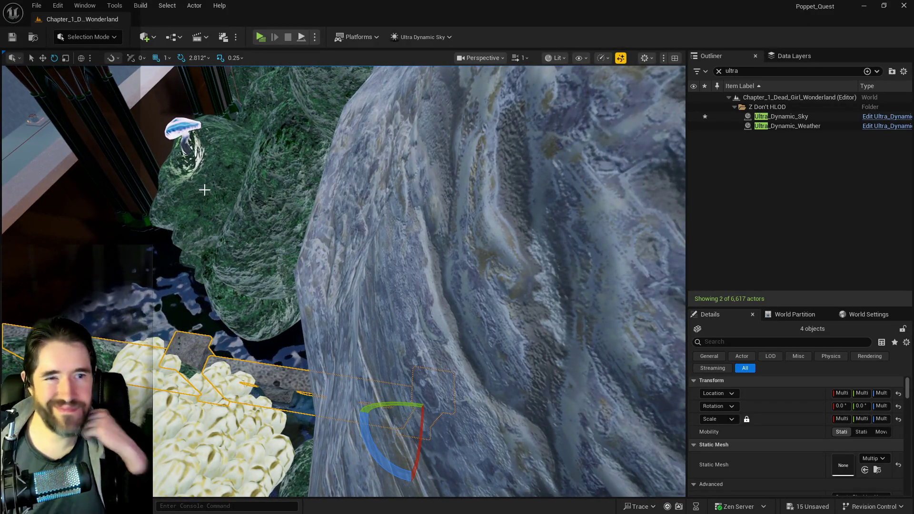
# Delete the four selected fence pieces and nudge SM_Rock208 slightly along one axis
pyautogui.press('Delete')
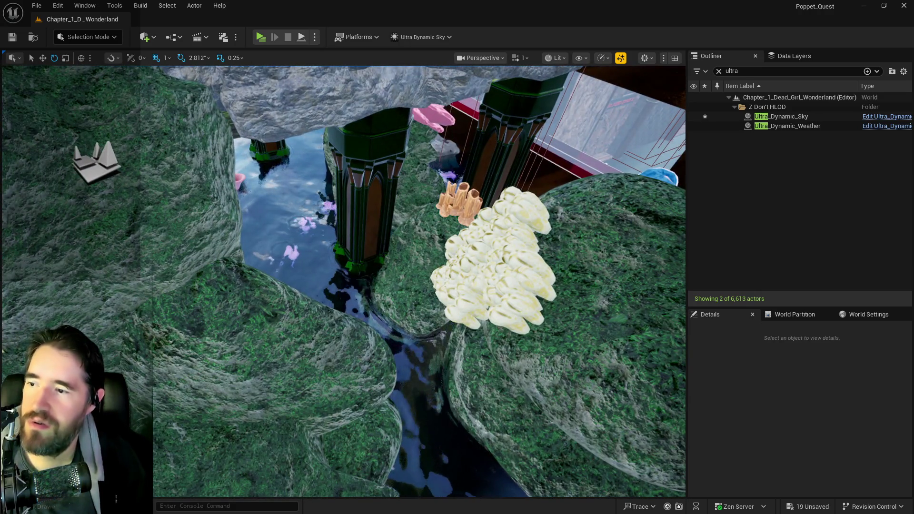
pyautogui.click(257, 319)
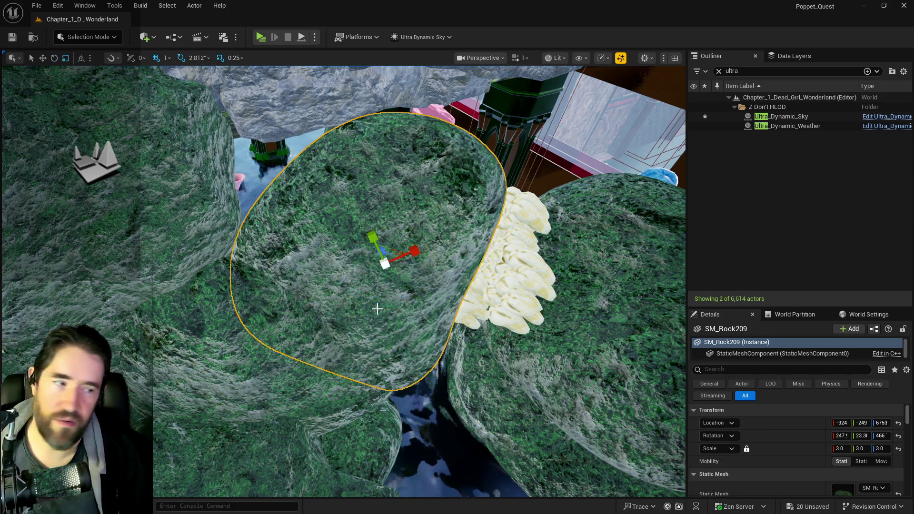
pyautogui.moveTo(389, 267); pyautogui.dragTo(393, 255)
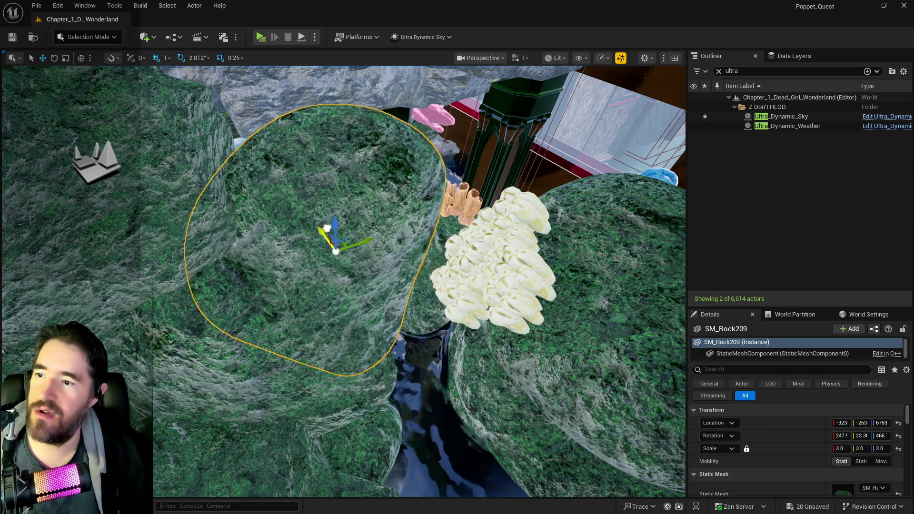
# Shift SM_Rock209 into place beside the white shells, then select SM_Rock135
pyautogui.moveTo(326, 228); pyautogui.dragTo(309, 208)
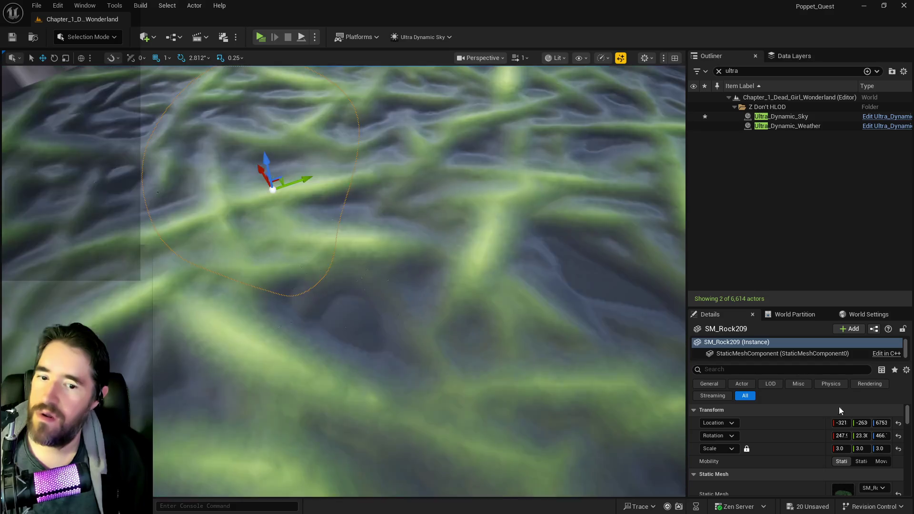
pyautogui.scroll(-2, 823, 404)
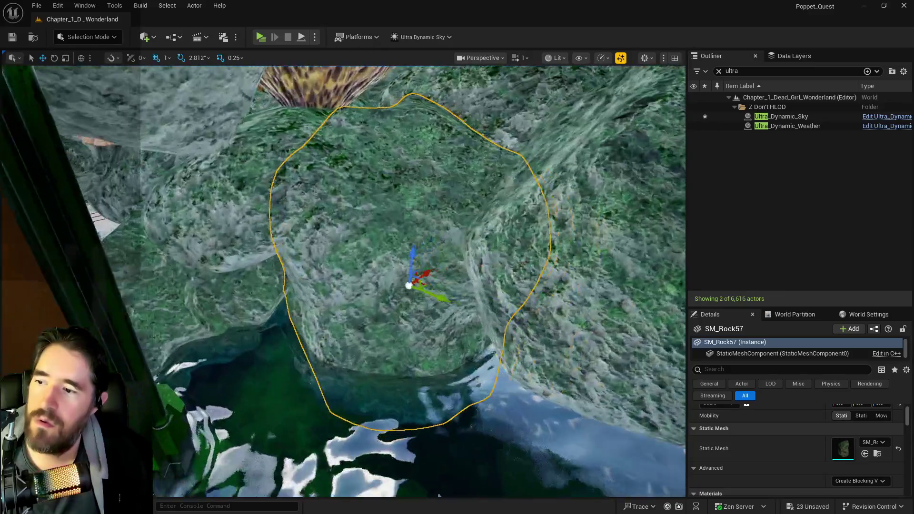
pyautogui.click(571, 306)
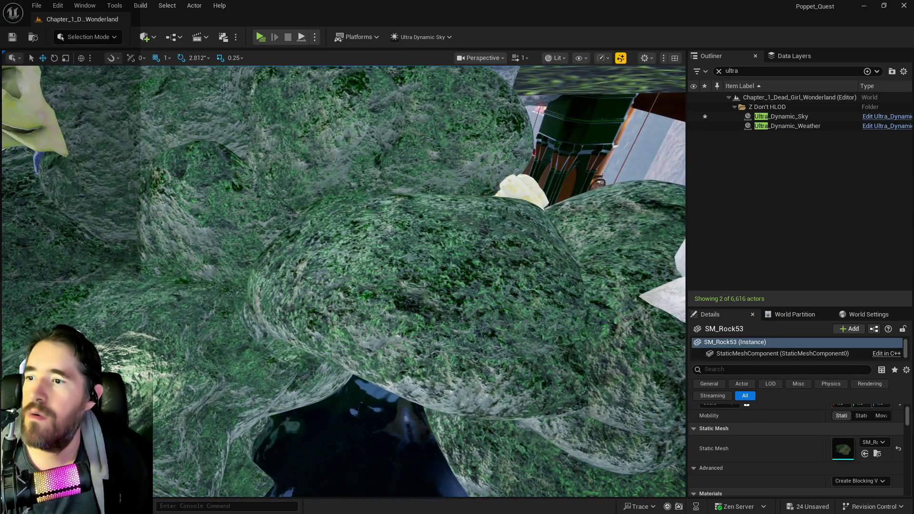
pyautogui.click(388, 272)
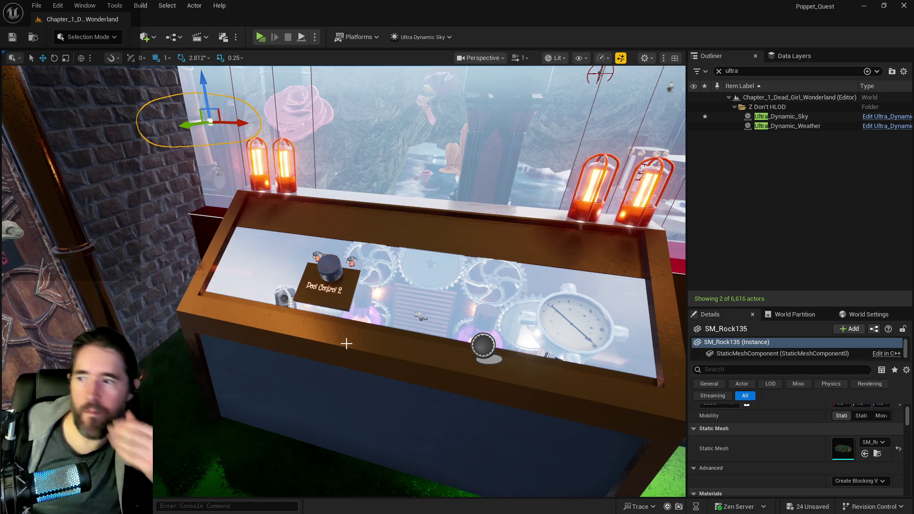
pyautogui.moveTo(346, 343); pyautogui.dragTo(333, 338)
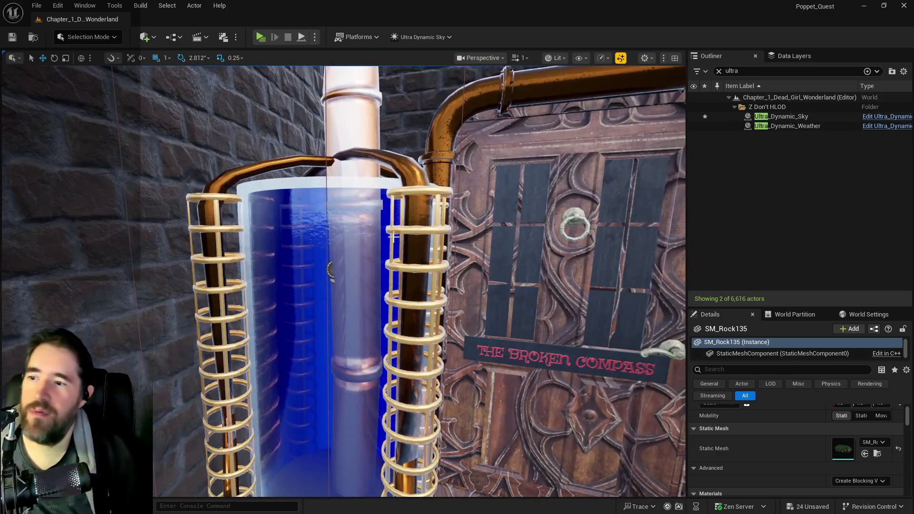
pyautogui.click(331, 271)
pyautogui.moveTo(330, 272); pyautogui.dragTo(331, 271)
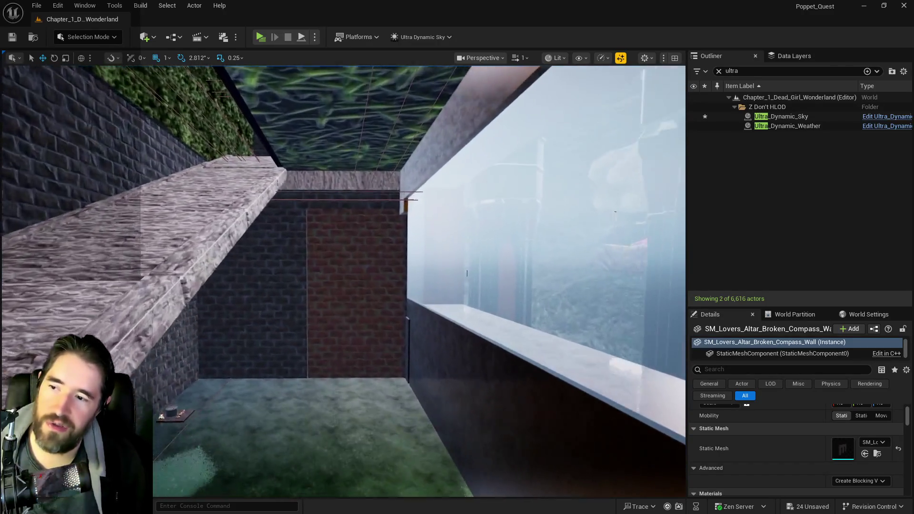
pyautogui.scroll(10, 343, 281)
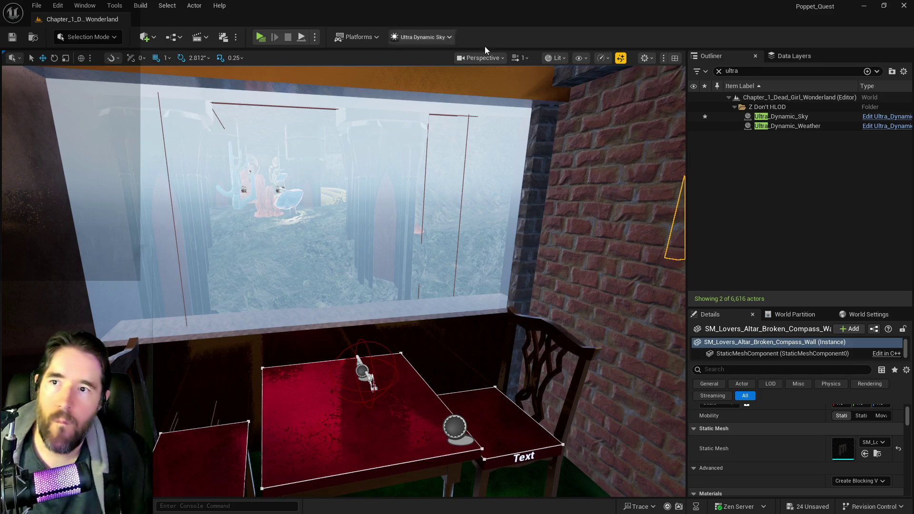
pyautogui.click(518, 58)
# Raise the viewport camera speed to 8 and select the SM_Hidden_Grotto_Pool_Wall_22 mesh
pyautogui.moveTo(498, 90); pyautogui.dragTo(523, 91)
pyautogui.moveTo(476, 238)
pyautogui.mouseDown()
pyautogui.moveTo(448, 166)
pyautogui.moveTo(352, 71)
pyautogui.mouseUp()
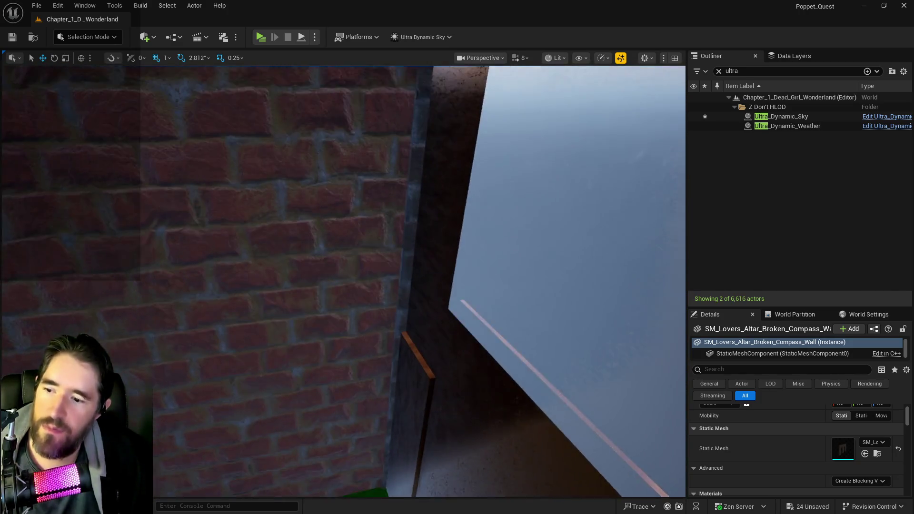
pyautogui.click(408, 369)
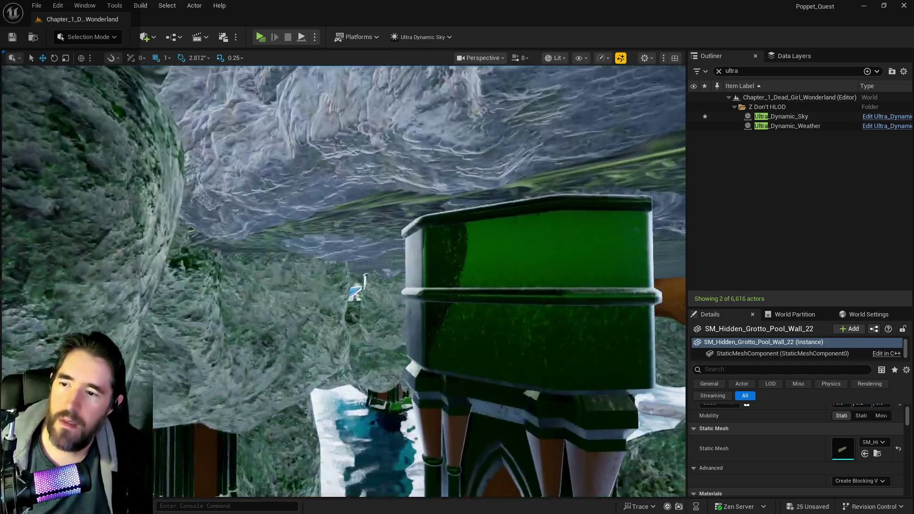
# Fly between the pillars into the hidden grotto and select The Secret Garden Pool actor
pyautogui.press('w')
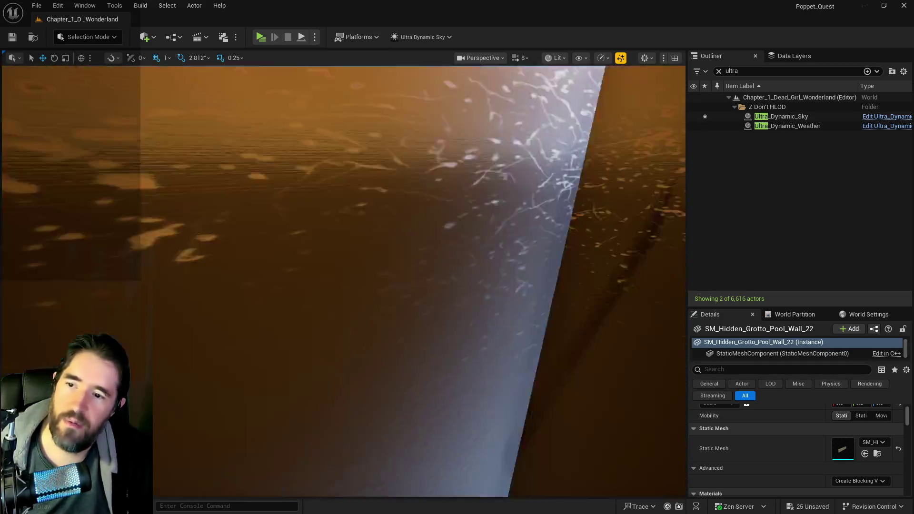
pyautogui.press('w')
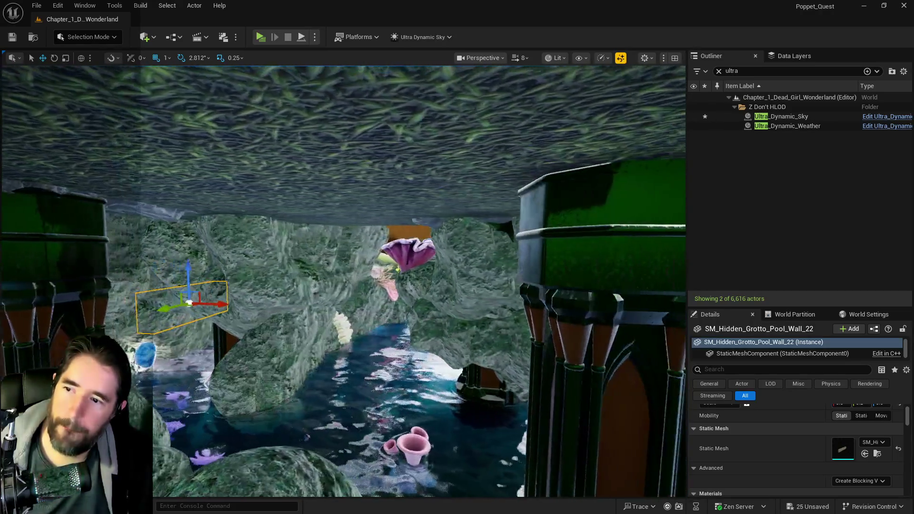
pyautogui.press('w')
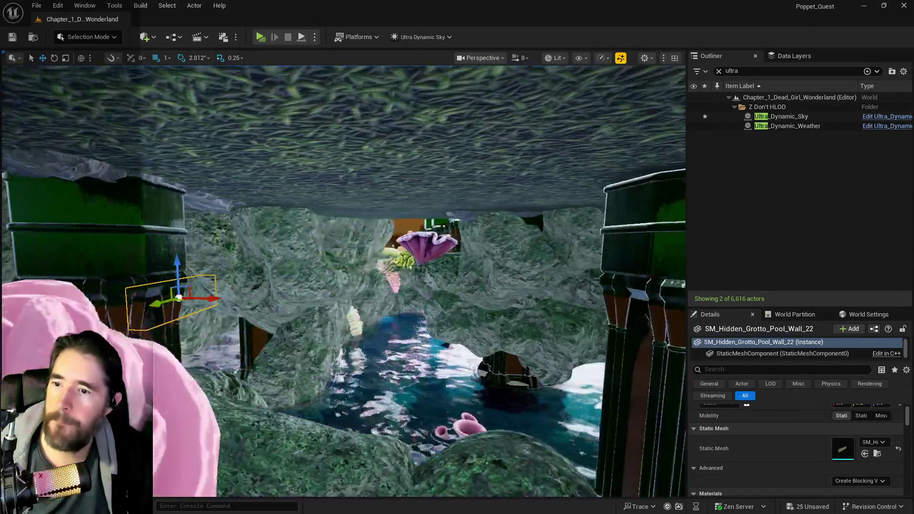
pyautogui.press('w')
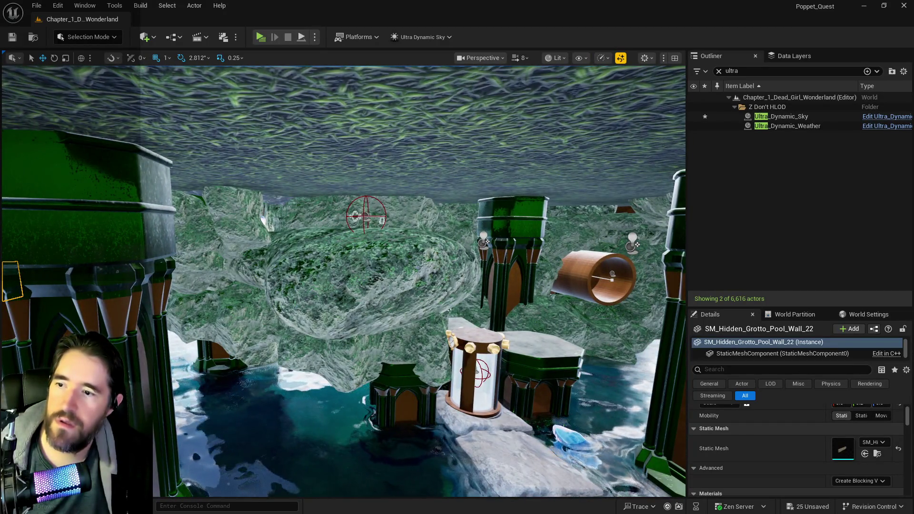
pyautogui.press('w')
pyautogui.press('w')
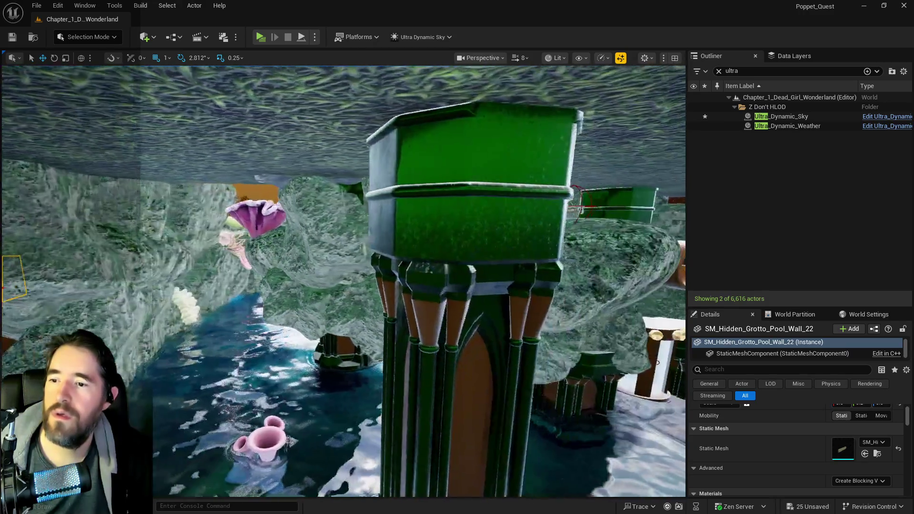
pyautogui.press('w')
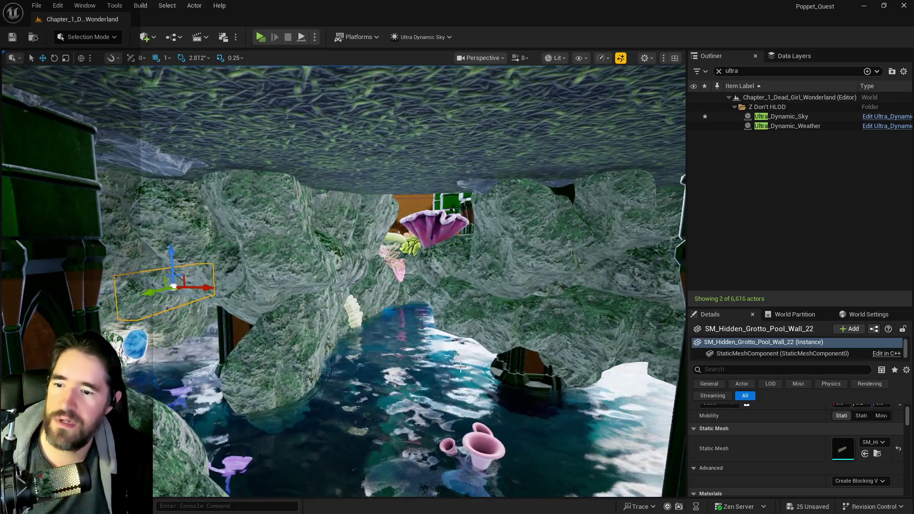
pyautogui.click(654, 459)
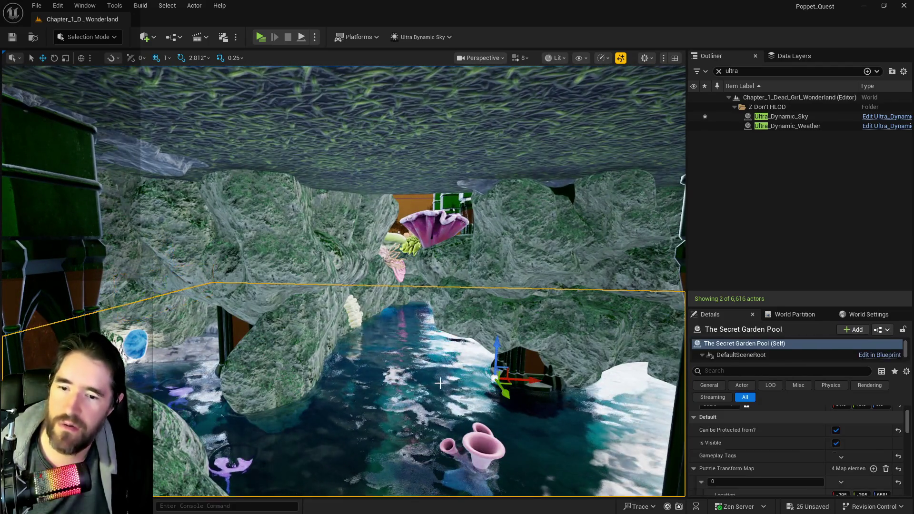
# Copy Puzzle Transform Map entry 2's location onto The Secret Garden Pool's location
pyautogui.scroll(-5, 745, 484)
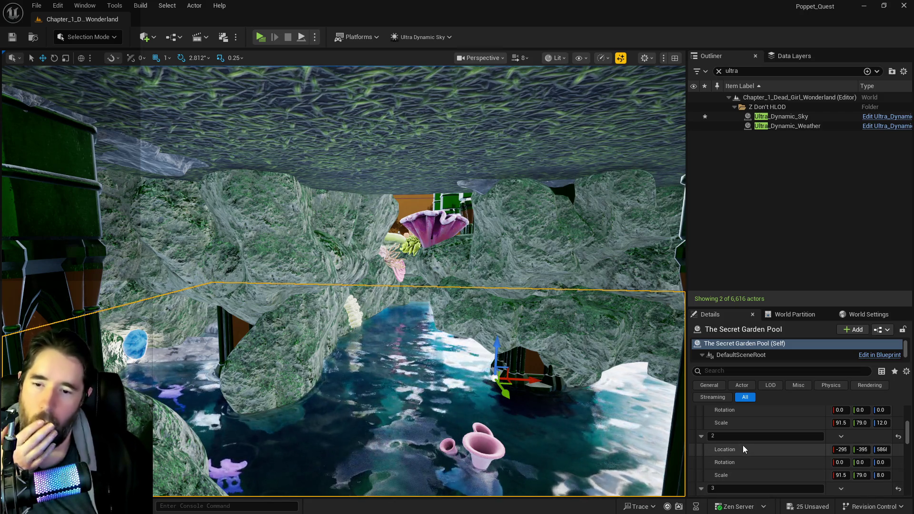
pyautogui.rightClick(745, 448)
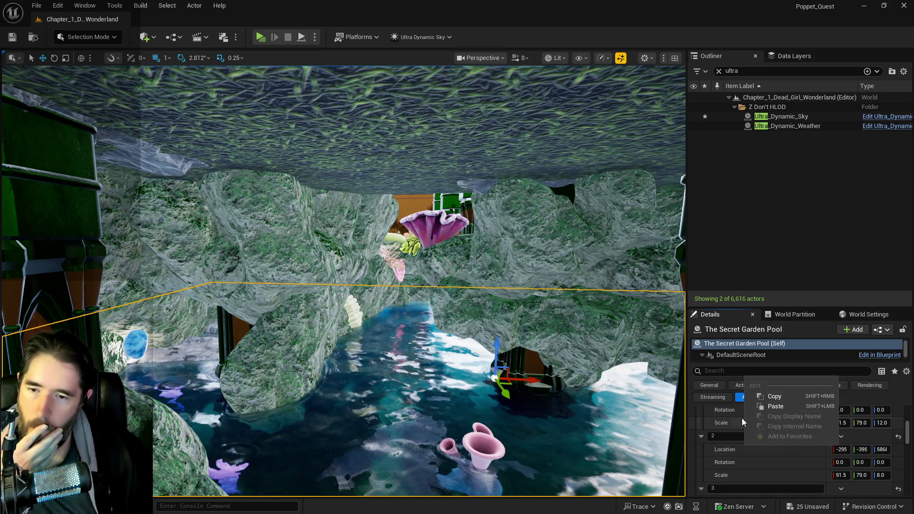
pyautogui.click(723, 453)
pyautogui.rightClick(723, 453)
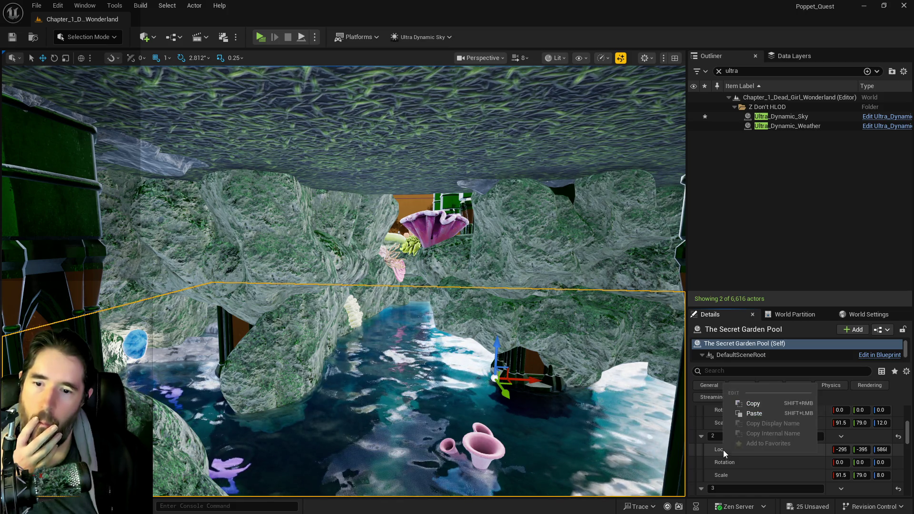
pyautogui.click(743, 402)
pyautogui.scroll(5, 751, 439)
pyautogui.scroll(2, 751, 438)
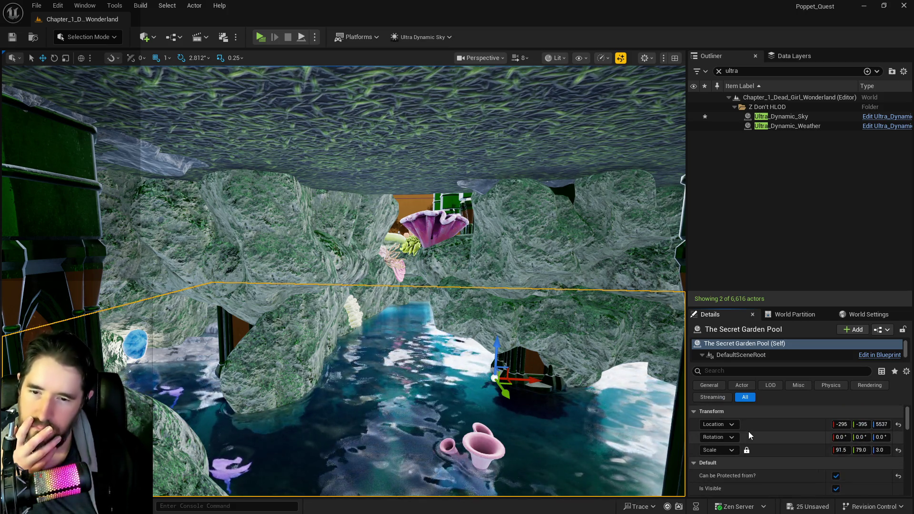
pyautogui.rightClick(752, 425)
pyautogui.click(781, 455)
# Copy entry 2's scale onto the pool, setting its Z scale to 8.0
pyautogui.scroll(-3, 779, 456)
pyautogui.rightClick(769, 455)
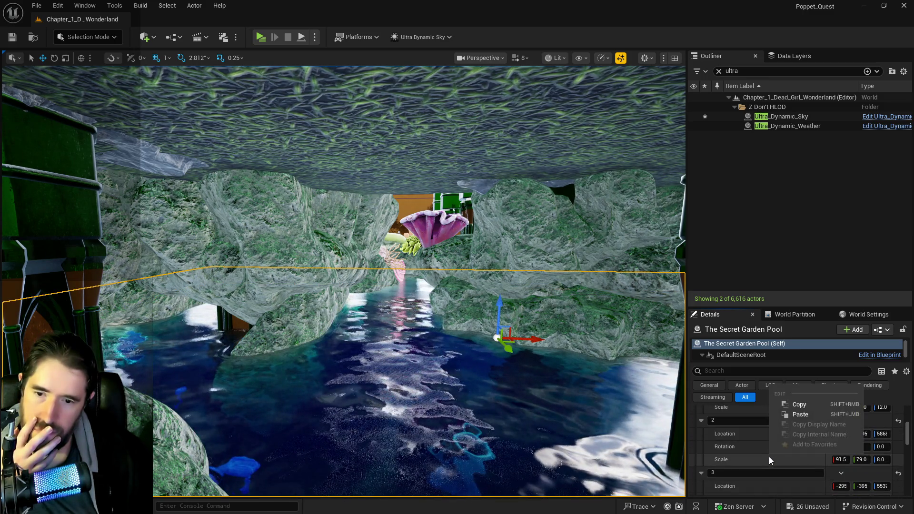
pyautogui.click(793, 404)
pyautogui.scroll(5, 777, 438)
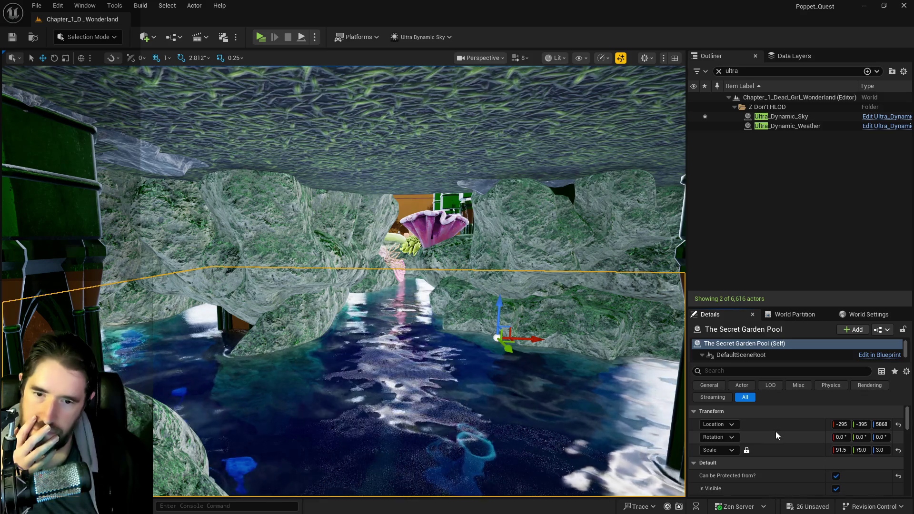
pyautogui.rightClick(765, 449)
pyautogui.click(793, 409)
pyautogui.moveTo(428, 285)
pyautogui.mouseDown()
pyautogui.moveTo(429, 266)
pyautogui.moveTo(524, 204)
pyautogui.moveTo(606, 172)
pyautogui.mouseUp()
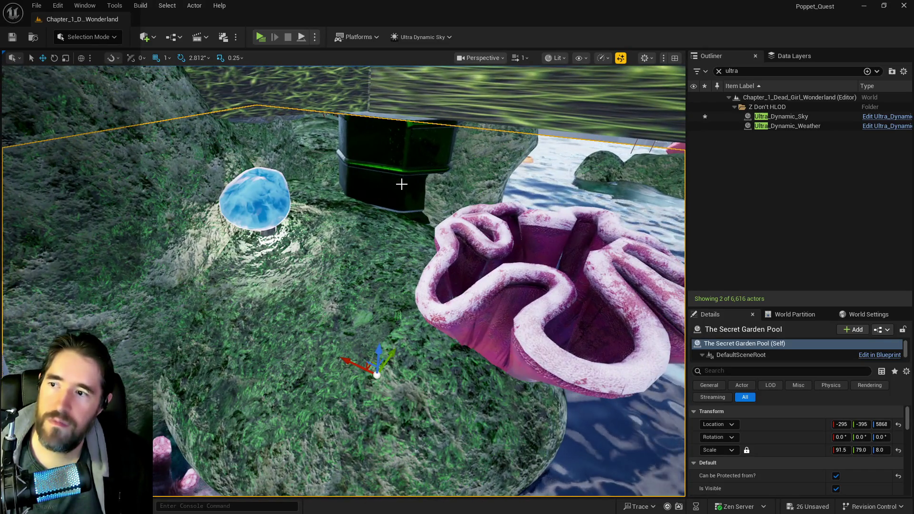
# Paste entry 1's stored location onto the pool, raising it to Location Z 6028
pyautogui.scroll(-5, 754, 444)
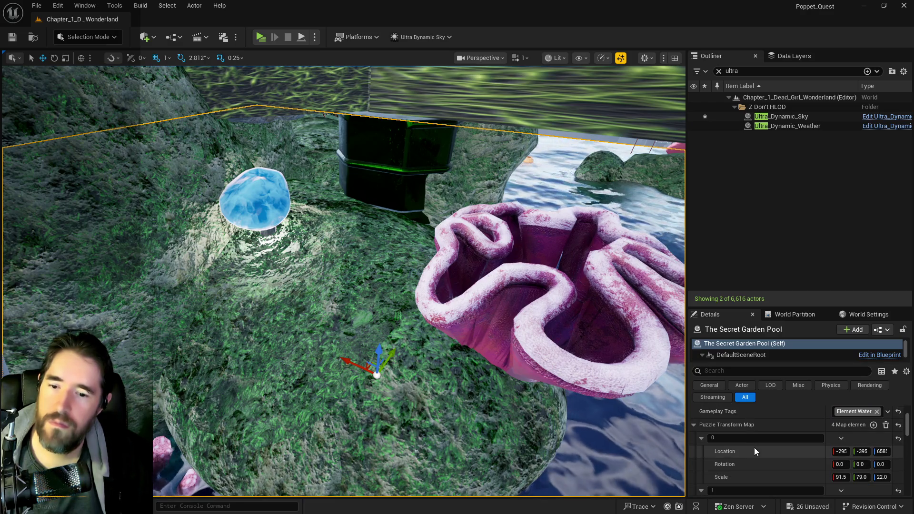
pyautogui.rightClick(753, 473)
pyautogui.click(766, 431)
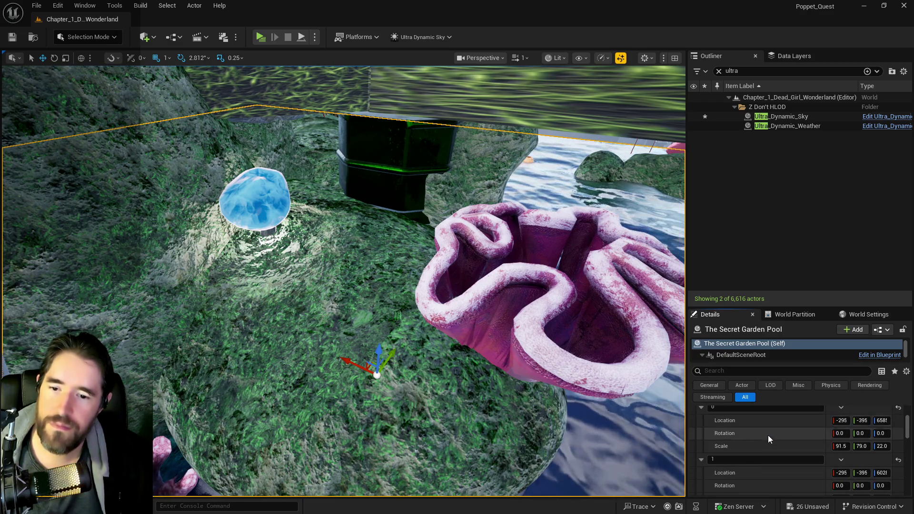
pyautogui.scroll(5, 762, 446)
pyautogui.rightClick(770, 424)
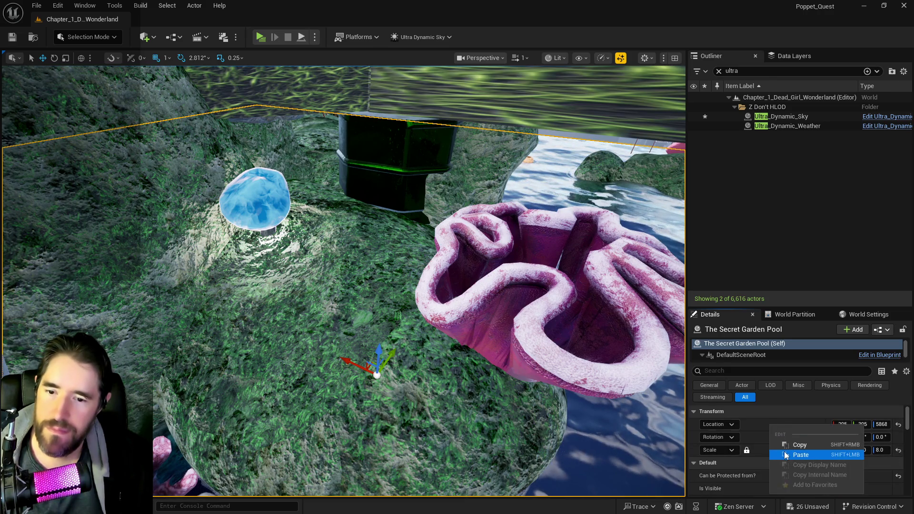
pyautogui.click(776, 447)
# Copy entry 1's scale onto the pool, bringing its Z scale to 12.0
pyautogui.scroll(-5, 802, 467)
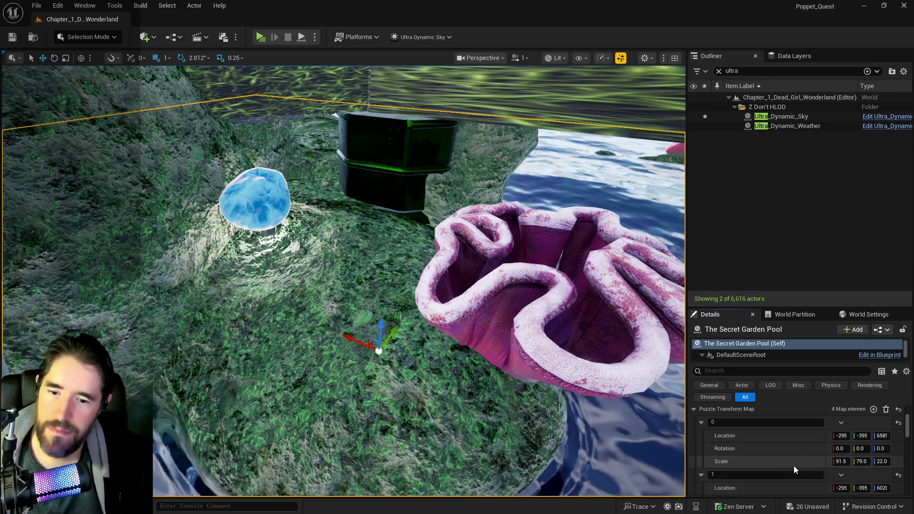
pyautogui.rightClick(776, 480)
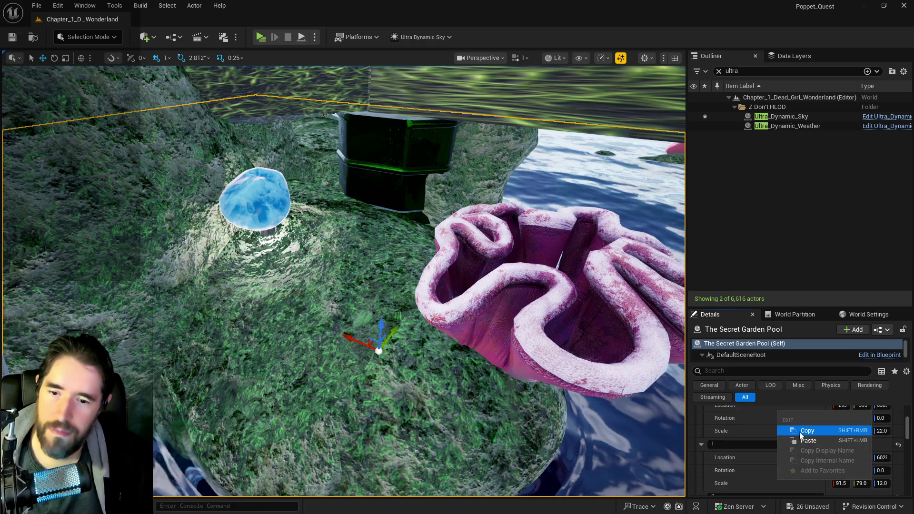
pyautogui.click(799, 433)
pyautogui.scroll(3, 799, 430)
pyautogui.rightClick(790, 448)
pyautogui.click(810, 408)
pyautogui.moveTo(453, 385)
pyautogui.mouseDown()
pyautogui.moveTo(453, 341)
pyautogui.moveTo(605, 340)
pyautogui.moveTo(552, 341)
pyautogui.mouseUp()
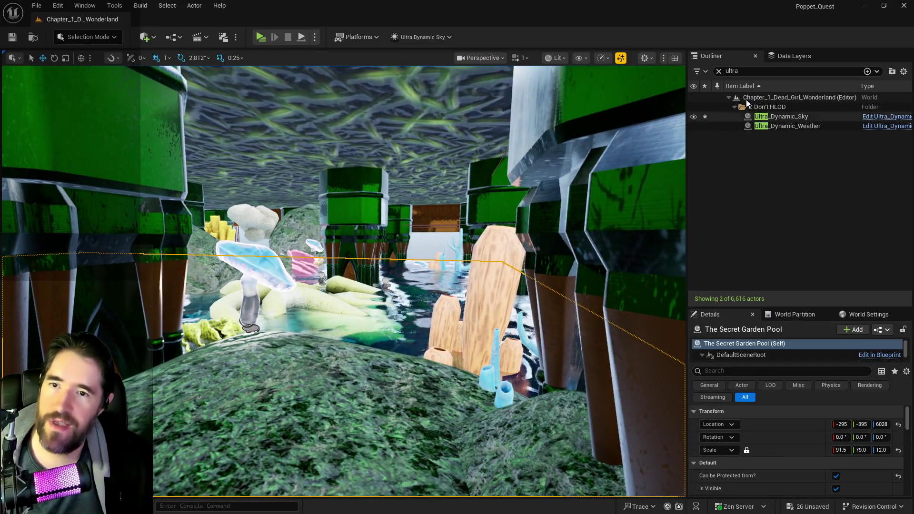
# Switch to night with Time Of Day 2400 and move the glowing mushroom light left
pyautogui.write('2400')
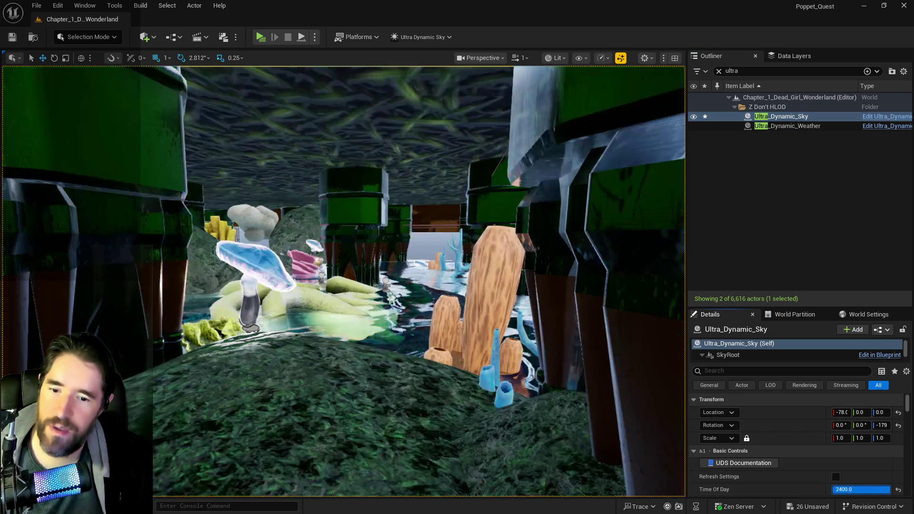
pyautogui.press('Return')
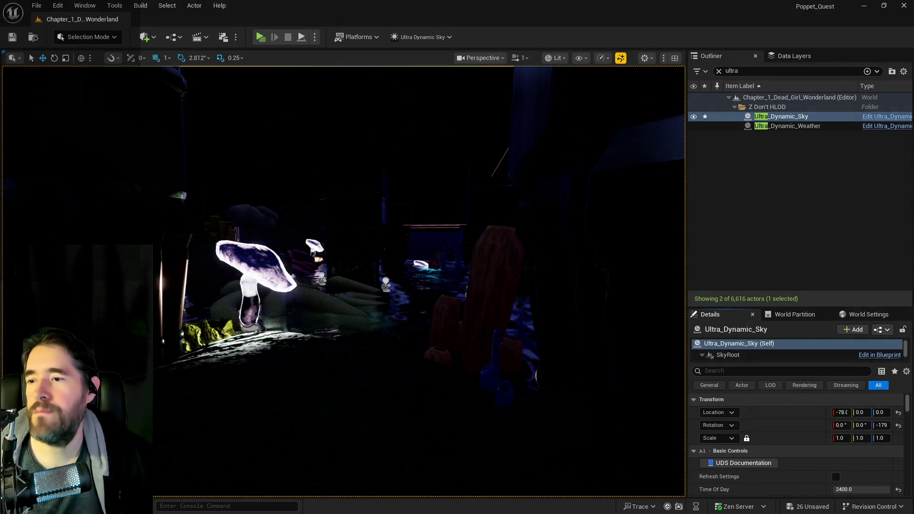
pyautogui.press('w')
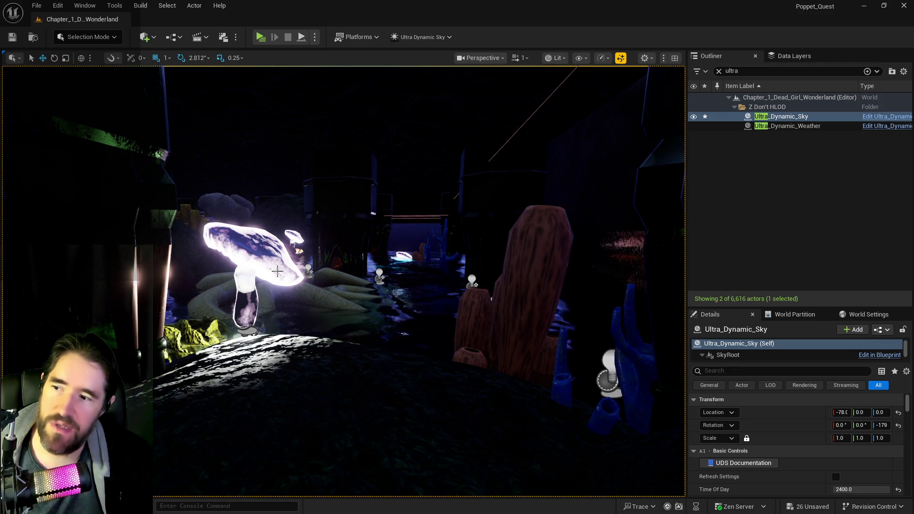
pyautogui.click(247, 286)
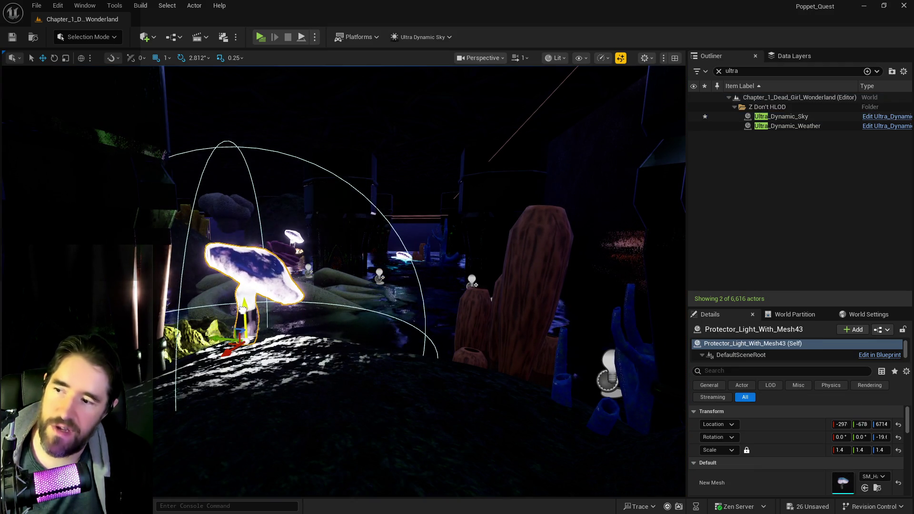
pyautogui.moveTo(205, 365); pyautogui.dragTo(167, 377)
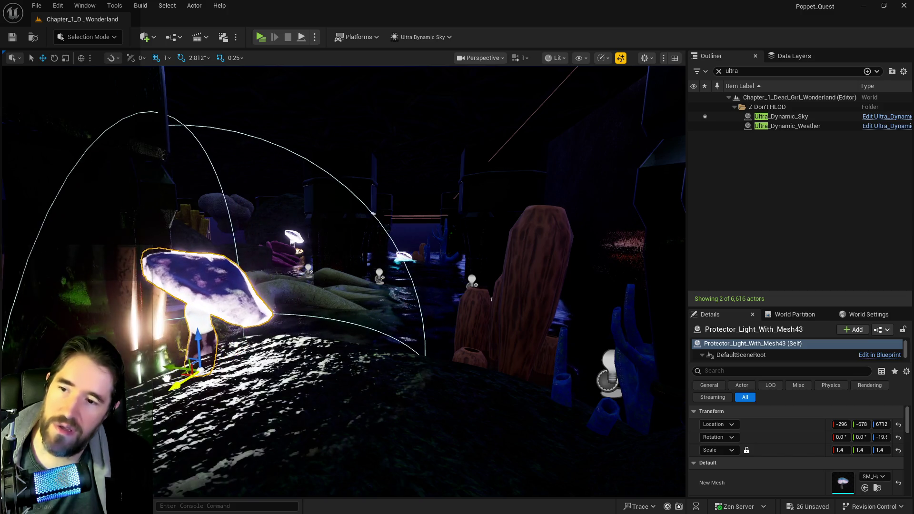
# Raise the blue SM_Coral_1 coral to location -296, -743, 6651, then inspect the coiled coral
pyautogui.click(625, 410)
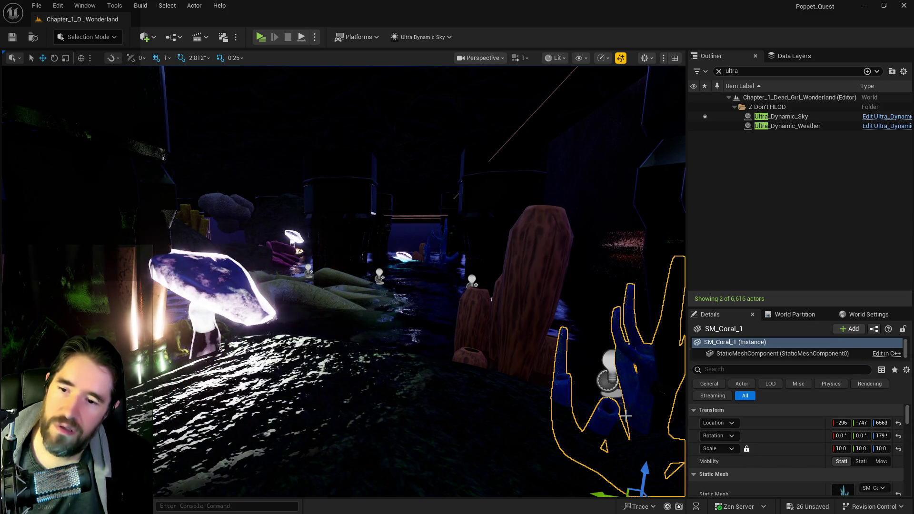
pyautogui.moveTo(645, 470)
pyautogui.mouseDown()
pyautogui.moveTo(654, 416)
pyautogui.moveTo(614, 443)
pyautogui.moveTo(579, 443)
pyautogui.mouseUp()
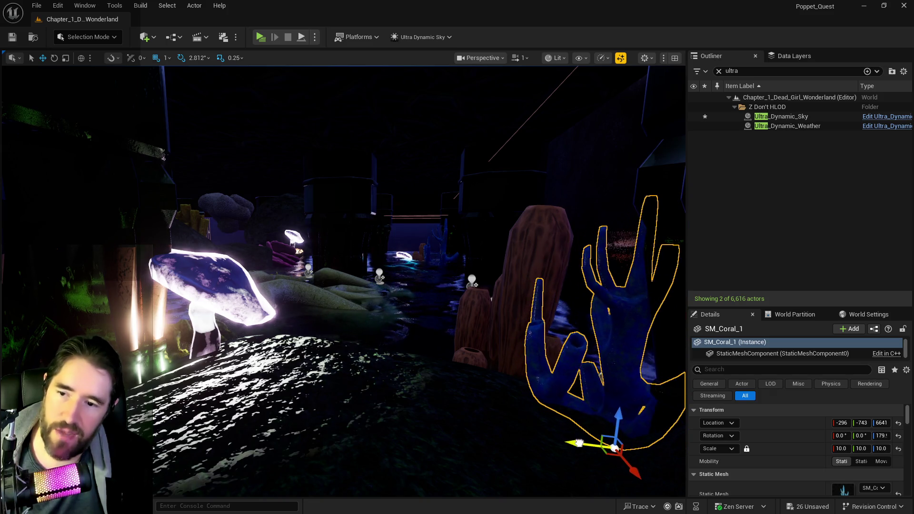
pyautogui.moveTo(625, 407)
pyautogui.mouseDown()
pyautogui.moveTo(605, 445)
pyautogui.moveTo(492, 227)
pyautogui.mouseUp()
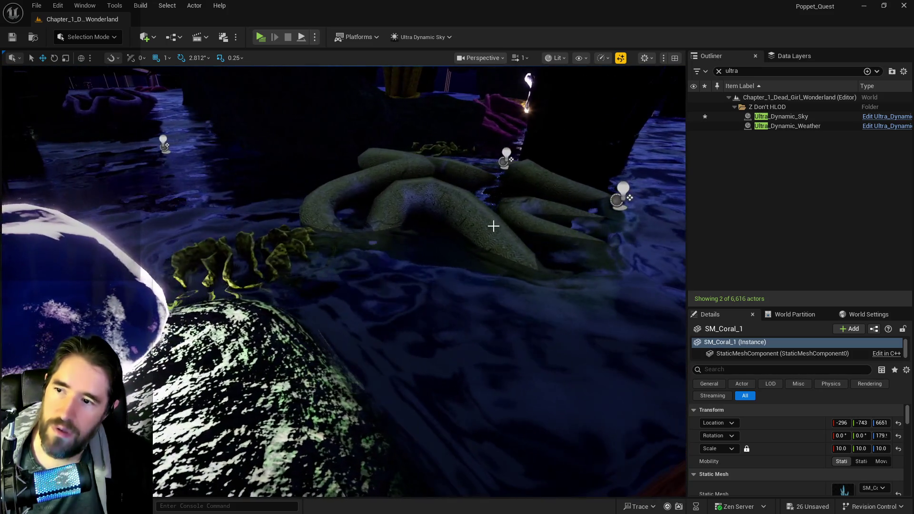
pyautogui.click(491, 214)
pyautogui.moveTo(443, 276); pyautogui.dragTo(409, 285)
pyautogui.moveTo(598, 408)
pyautogui.mouseDown()
pyautogui.moveTo(596, 383)
pyautogui.moveTo(598, 408)
pyautogui.moveTo(619, 390)
pyautogui.mouseUp()
pyautogui.scroll(-5, 839, 471)
pyautogui.scroll(5, 839, 471)
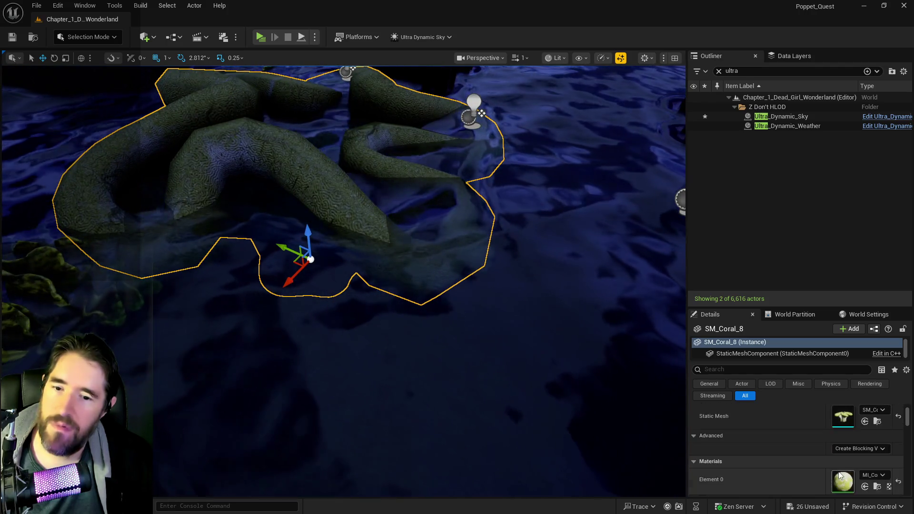
# Select and frame The Secret Garden Pool, flying down to a low view of the coral coils
pyautogui.click(585, 370)
pyautogui.scroll(-5, 755, 452)
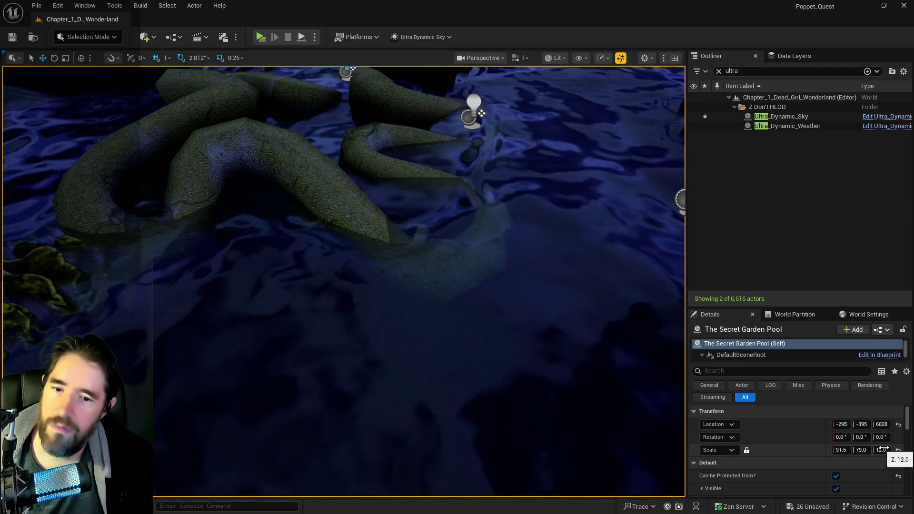
pyautogui.scroll(1, 758, 458)
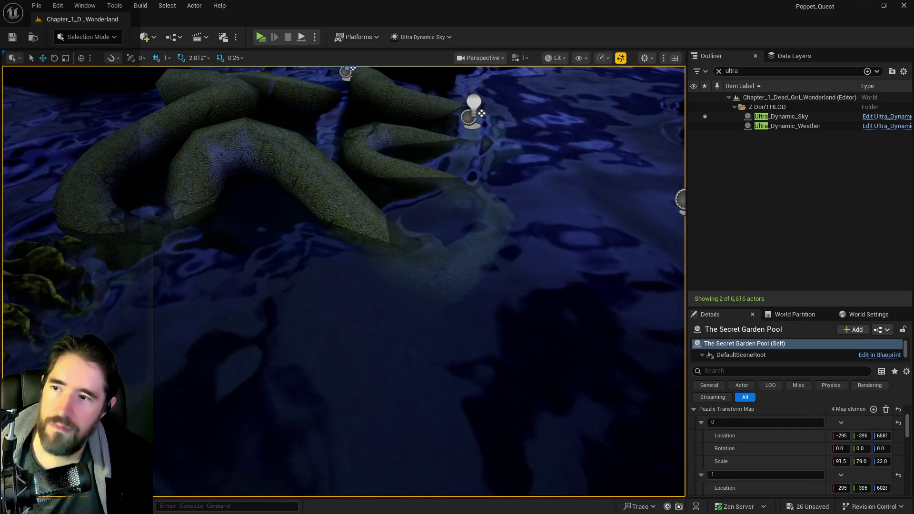
pyautogui.press('f')
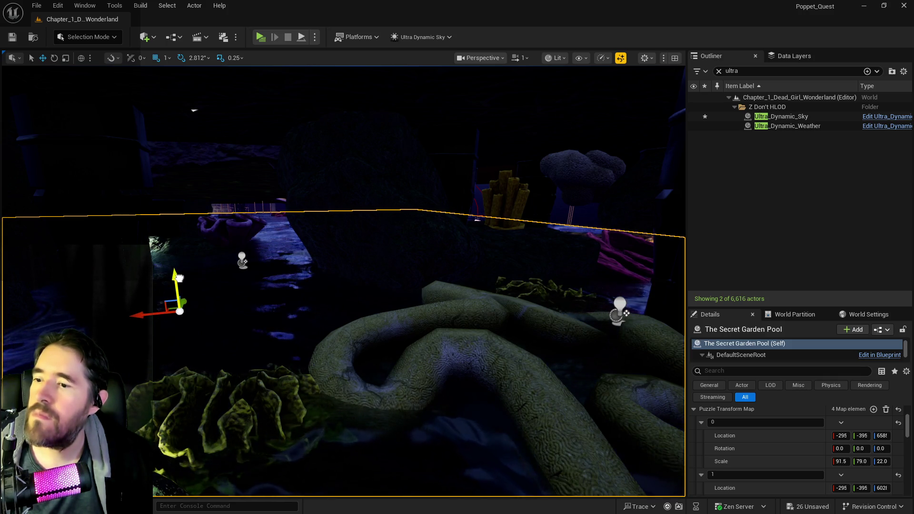
pyautogui.moveTo(183, 281); pyautogui.dragTo(182, 281)
pyautogui.moveTo(597, 438); pyautogui.dragTo(597, 439)
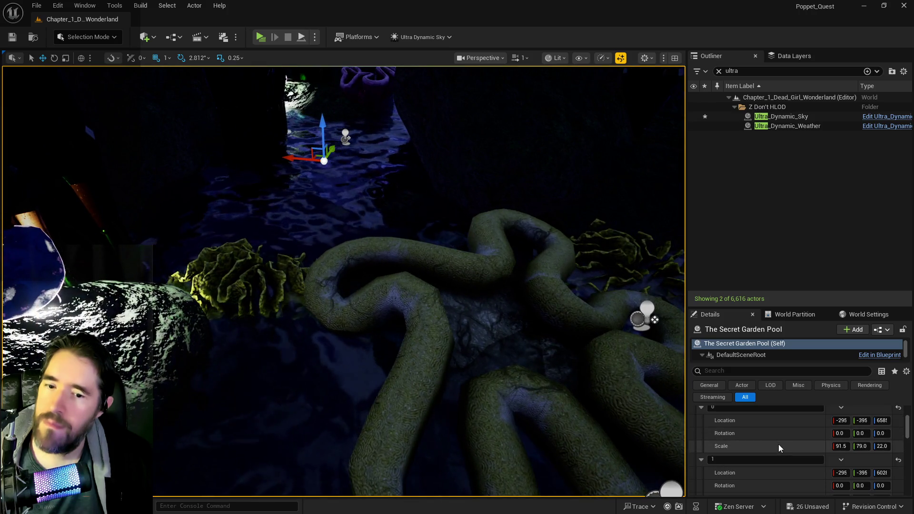
pyautogui.scroll(5, 778, 444)
# Undo a mistaken paste into the pool's Transform location
pyautogui.rightClick(779, 425)
pyautogui.click(795, 451)
pyautogui.click(58, 6)
pyautogui.click(76, 42)
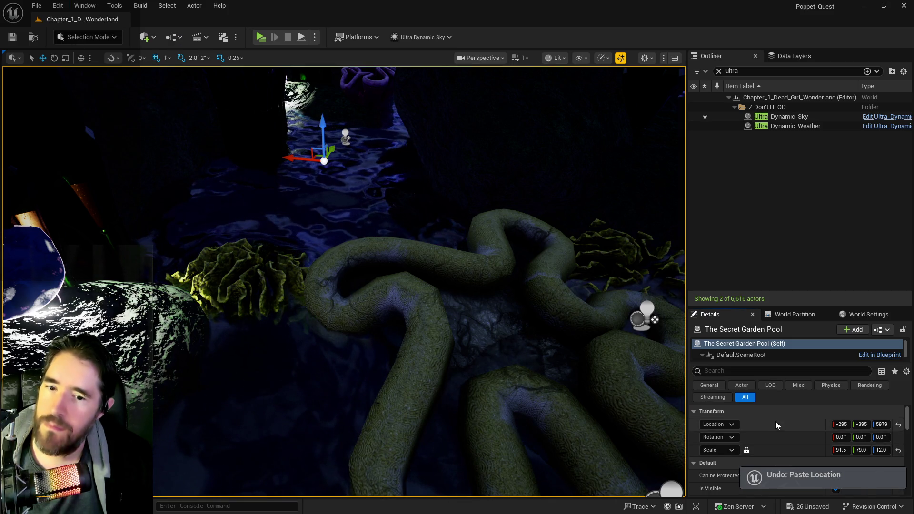
# Paste height 5979 into Puzzle Transform Map entry 1's location and save the level
pyautogui.scroll(-5, 791, 439)
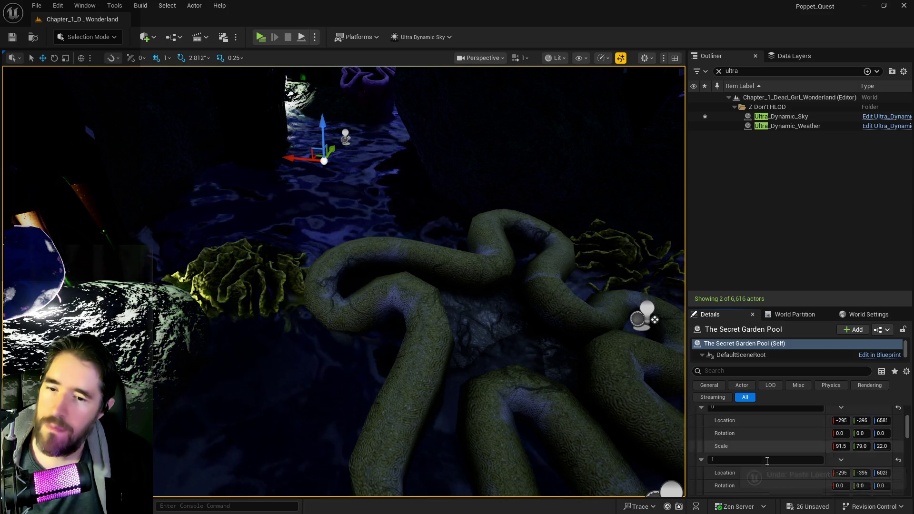
pyautogui.scroll(-1, 762, 458)
pyautogui.rightClick(762, 458)
pyautogui.click(792, 418)
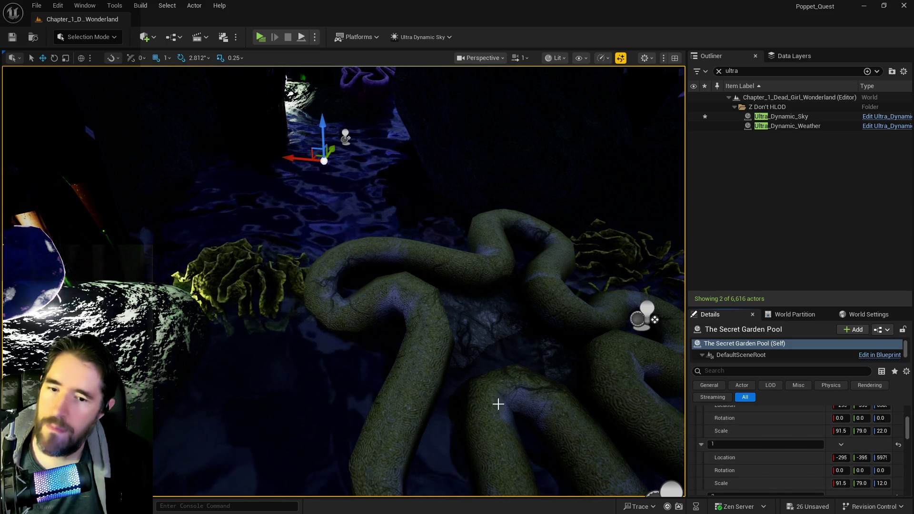
pyautogui.scroll(-8, 509, 406)
pyautogui.hotkey('ctrl', 's')
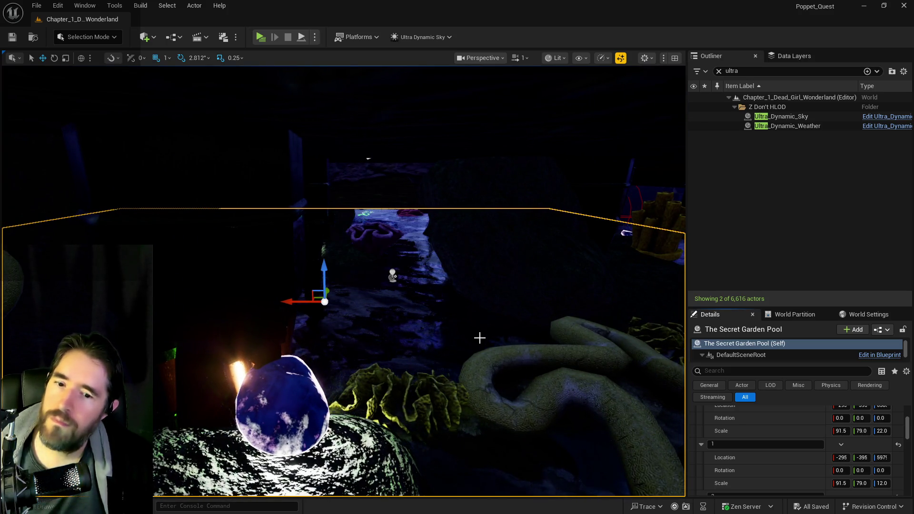
# Fly over the pool and select the rock SM_Rock90 beside it
pyautogui.scroll(-5, 477, 337)
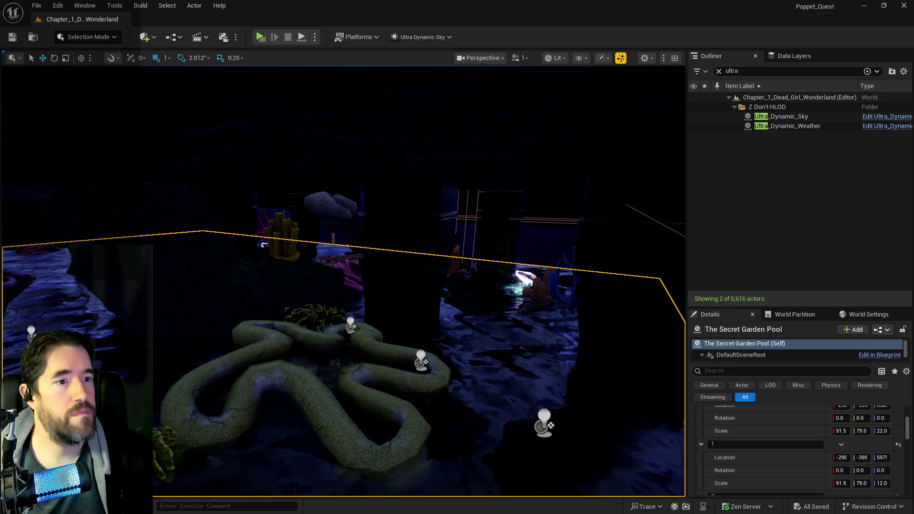
pyautogui.moveTo(474, 356); pyautogui.dragTo(502, 316)
pyautogui.click(325, 250)
# Lower the rock and the collectible key slightly
pyautogui.moveTo(341, 255)
pyautogui.mouseDown()
pyautogui.moveTo(339, 282)
pyautogui.moveTo(443, 232)
pyautogui.mouseUp()
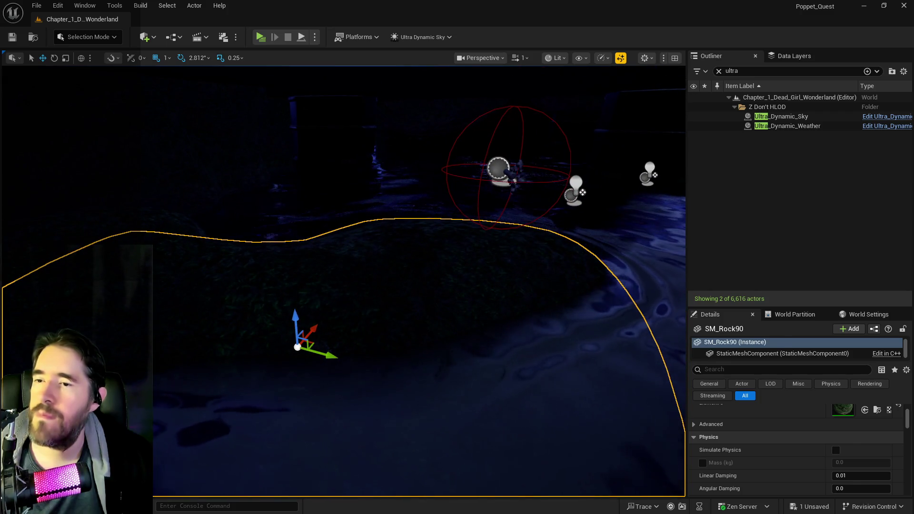
pyautogui.click(515, 172)
pyautogui.click(514, 181)
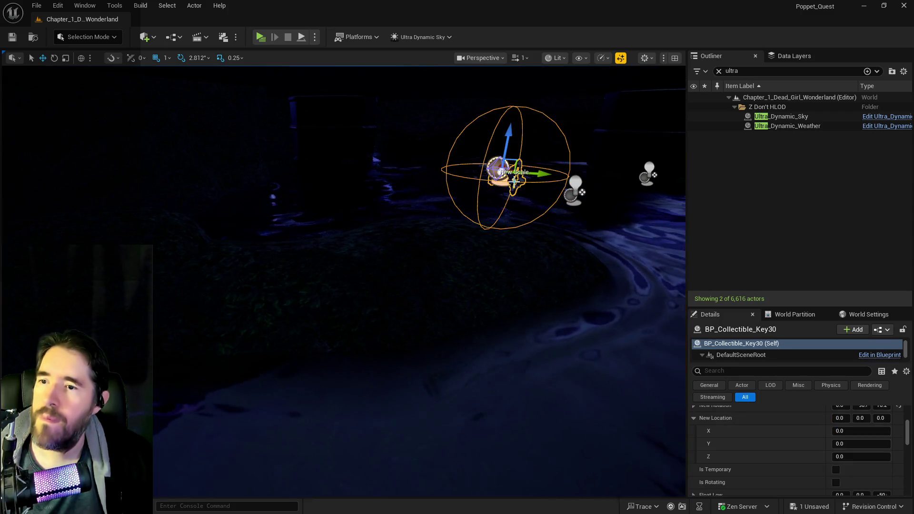
pyautogui.moveTo(497, 153)
pyautogui.mouseDown()
pyautogui.moveTo(497, 181)
pyautogui.moveTo(415, 79)
pyautogui.mouseUp()
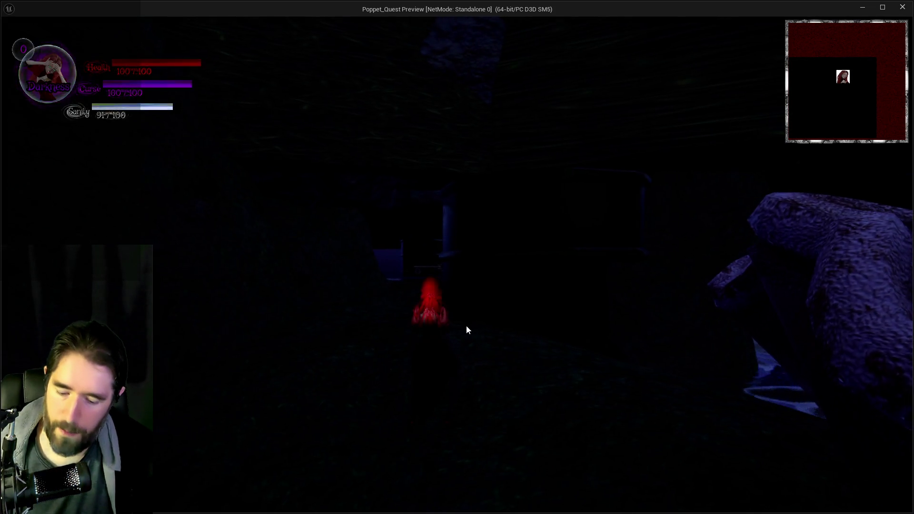
# In play mode, toggle the inventory and walk through the flooded chamber past the floating key
pyautogui.press('Tab')
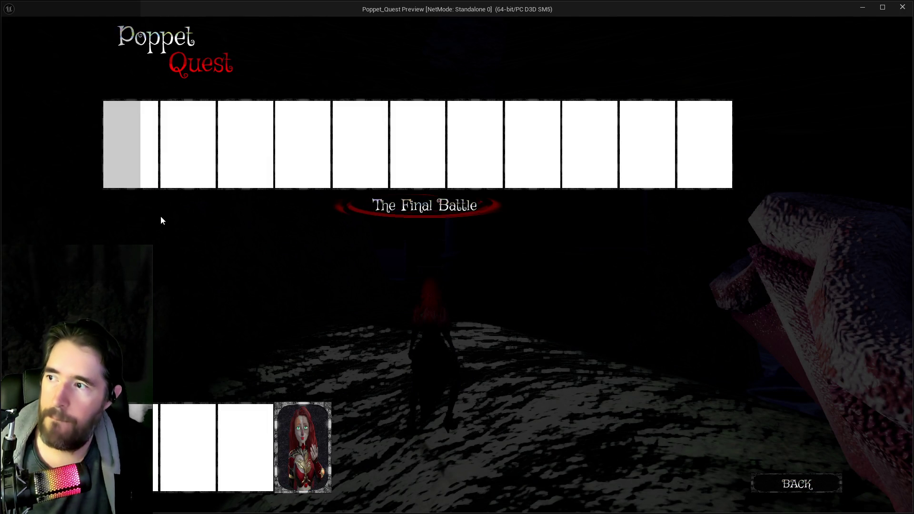
pyautogui.press('Tab')
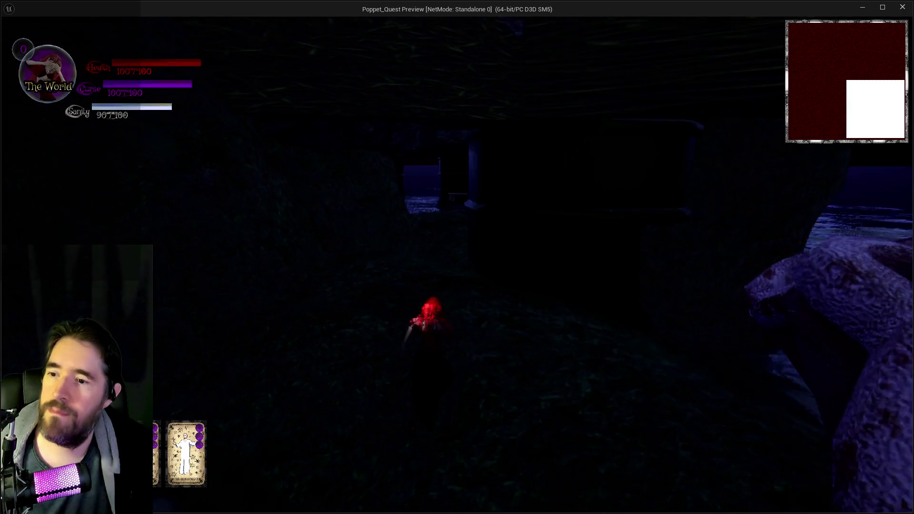
pyautogui.press('w')
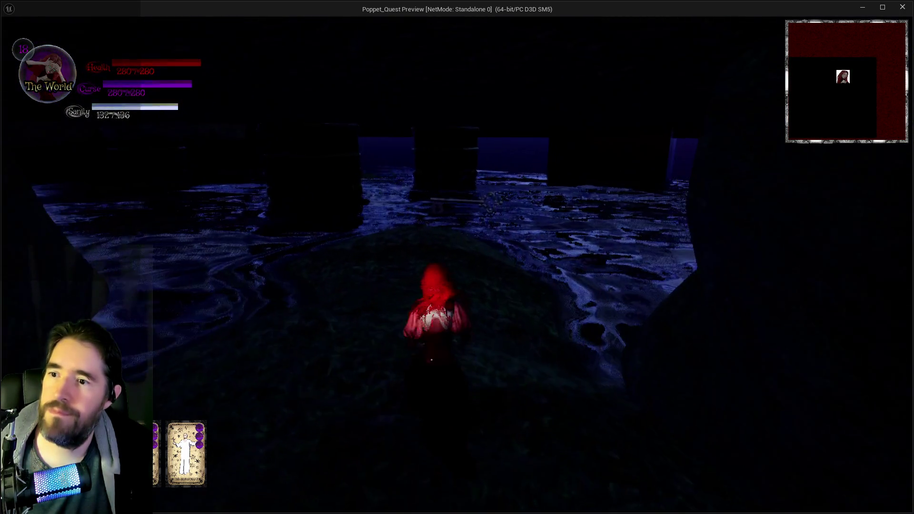
pyautogui.press('w')
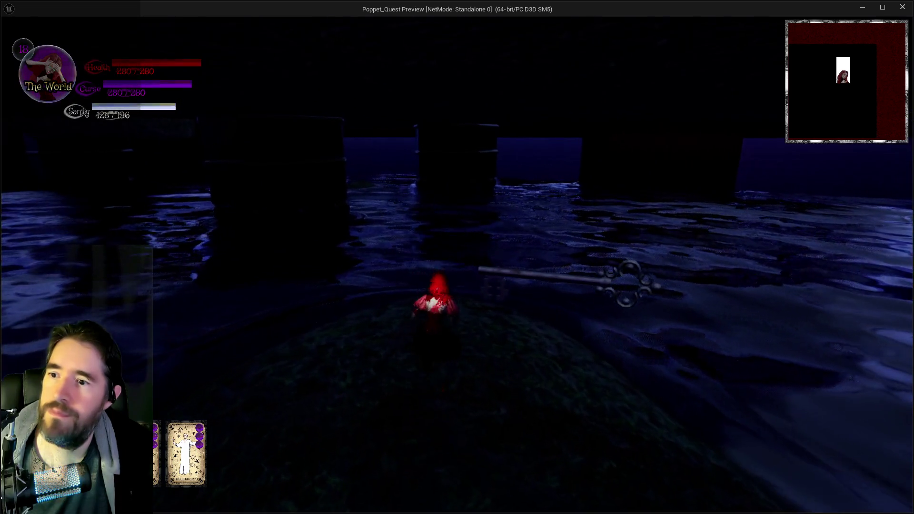
pyautogui.press('w')
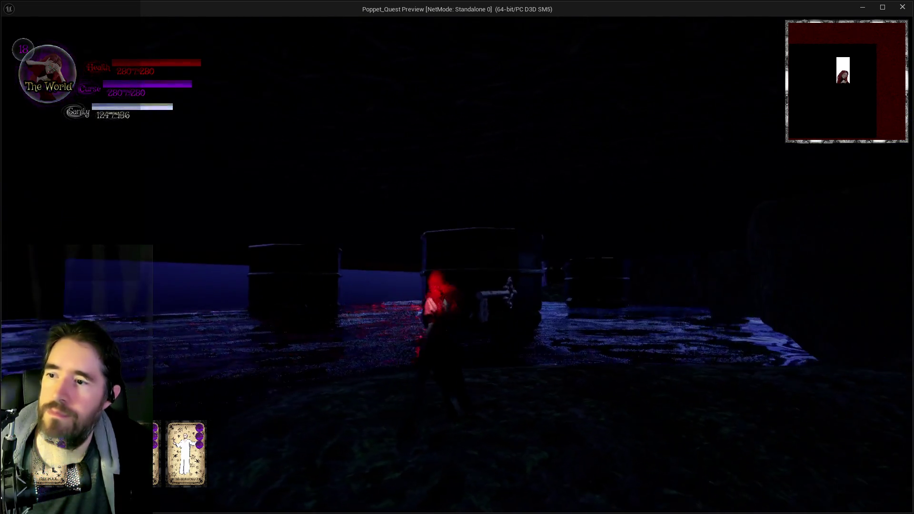
pyautogui.press('w')
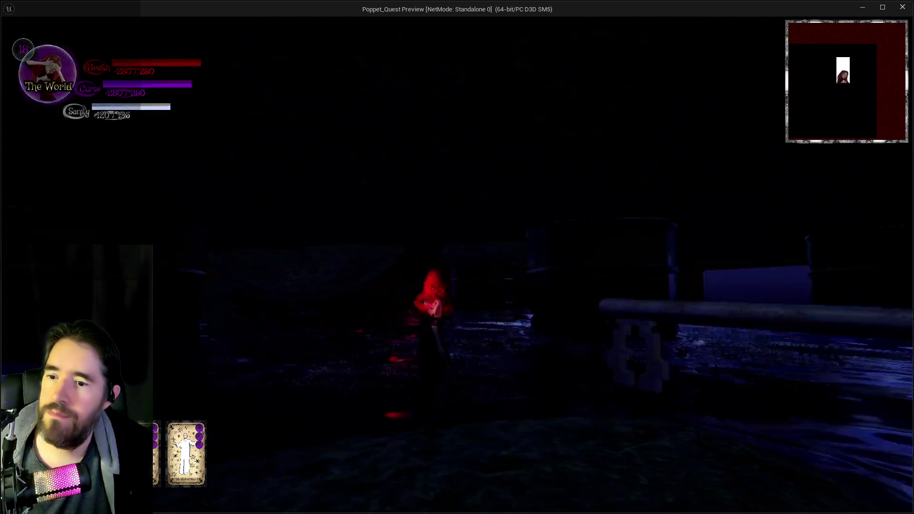
pyautogui.press('w')
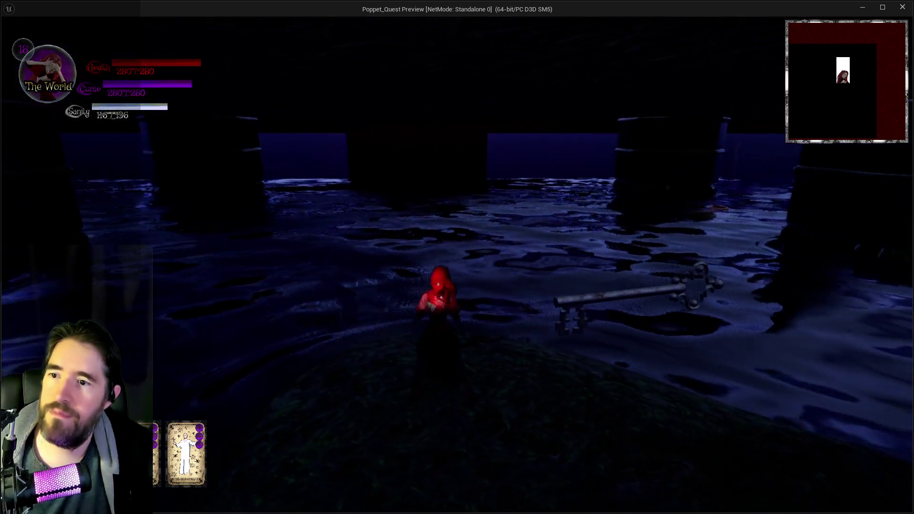
pyautogui.press('w')
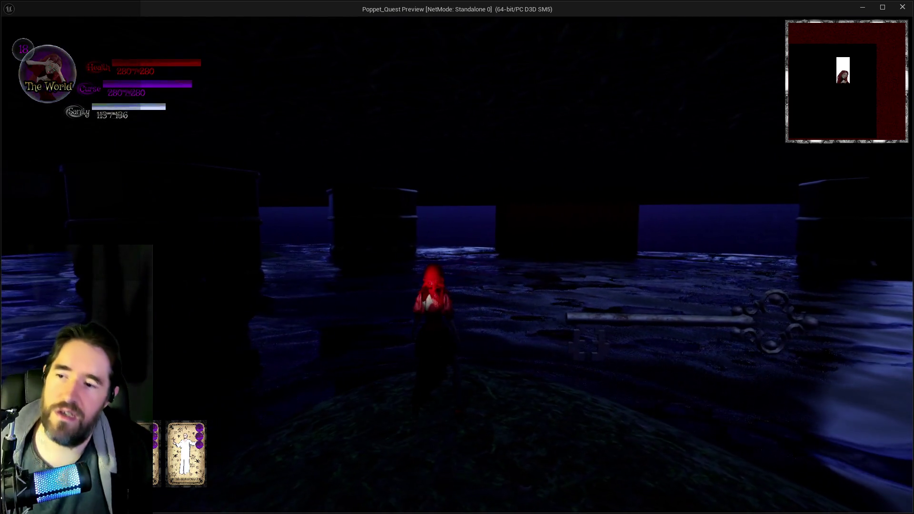
pyautogui.press('w')
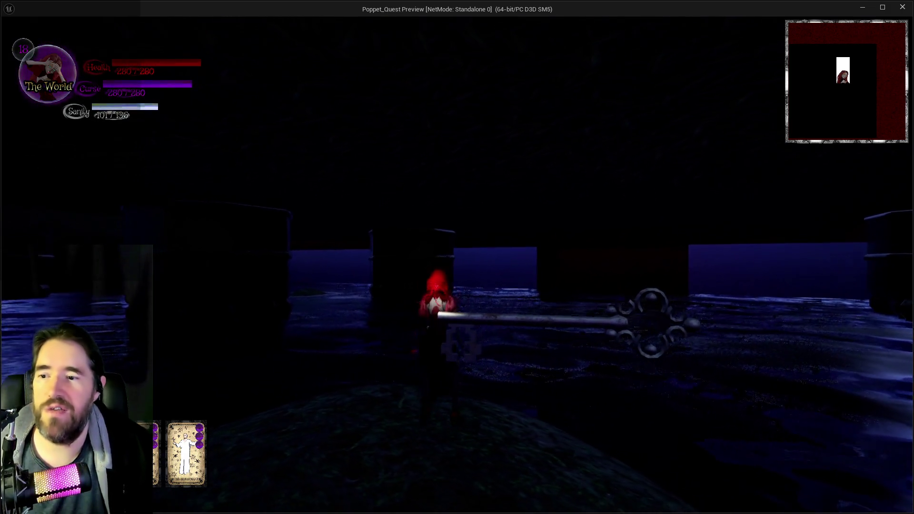
pyautogui.press('w')
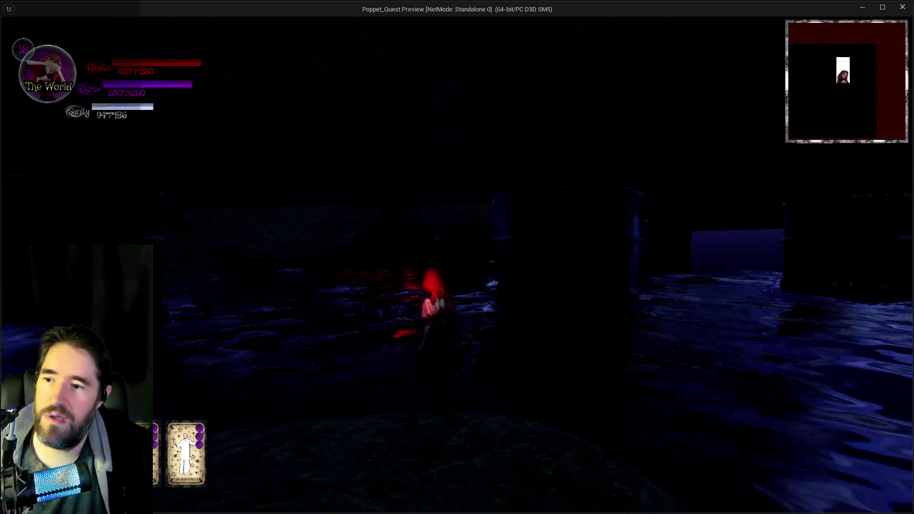
# Wade through the water past the glowing text and tentacle creature, then return to the editor
pyautogui.press('w')
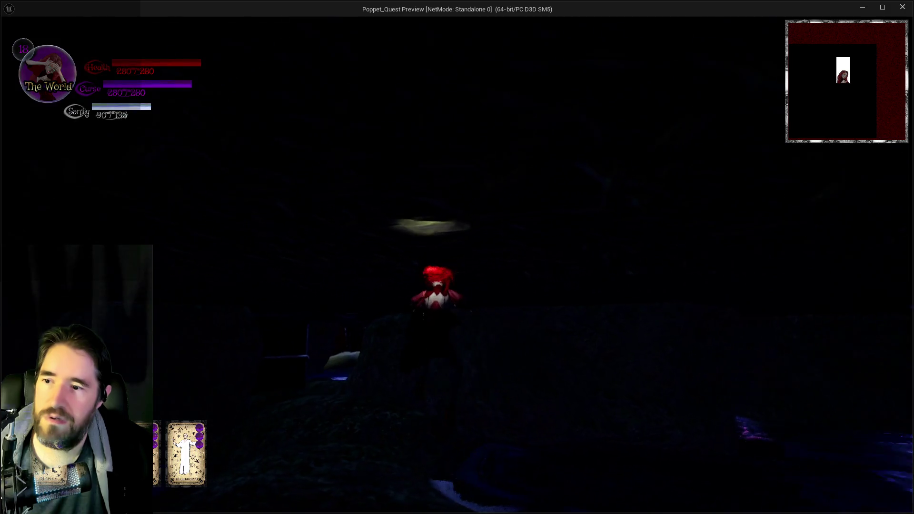
pyautogui.press('w')
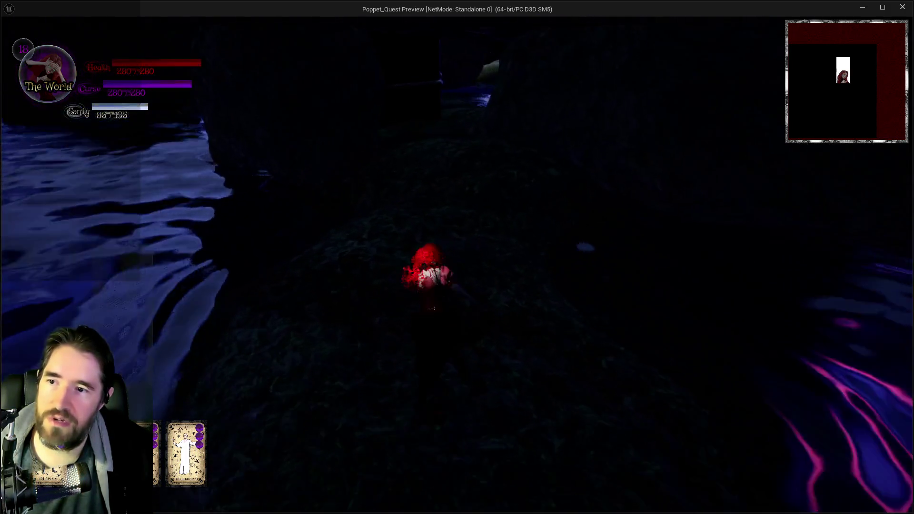
pyautogui.press('w')
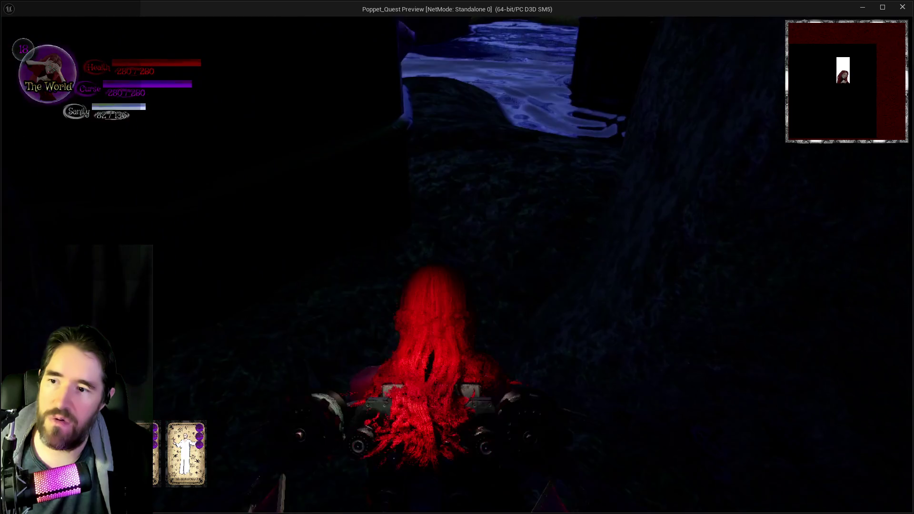
pyautogui.press('w')
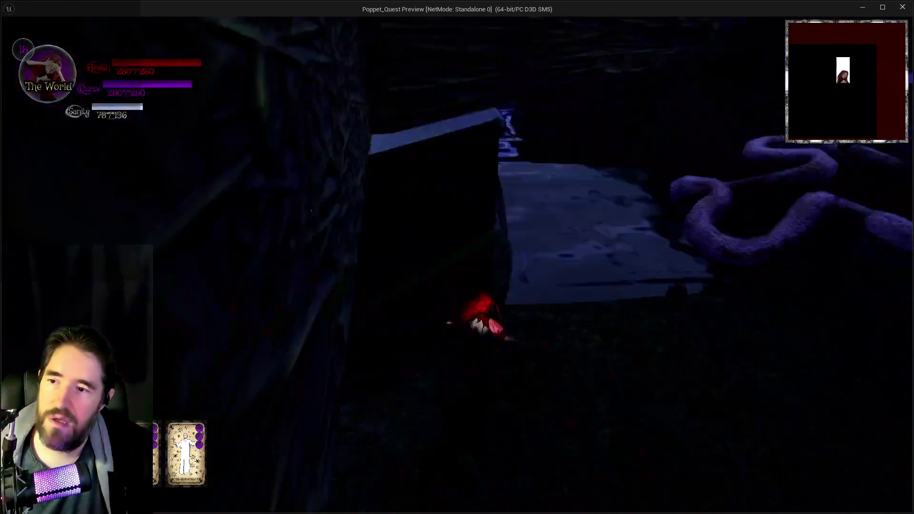
pyautogui.press('w')
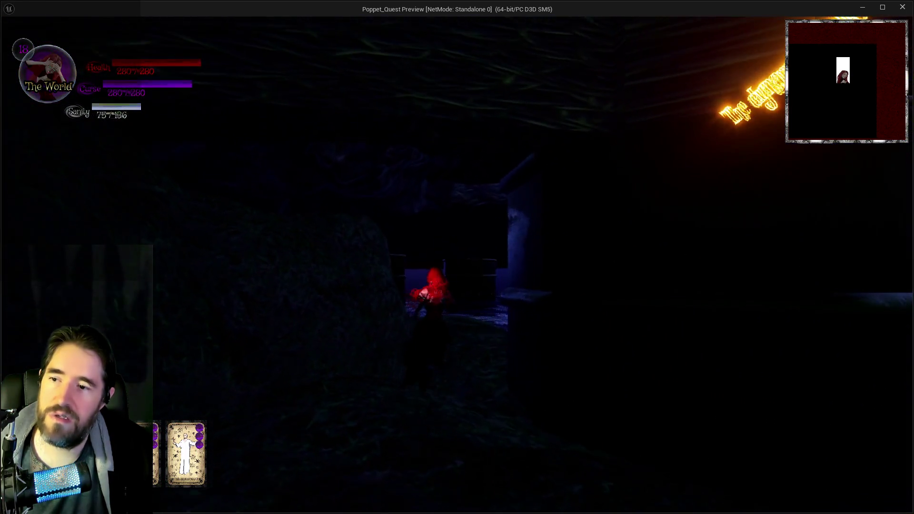
pyautogui.press('w')
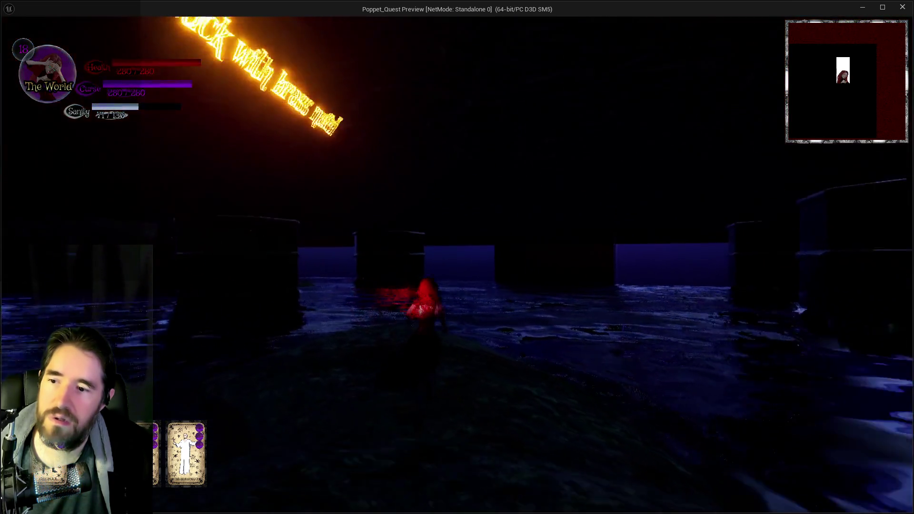
pyautogui.press('w')
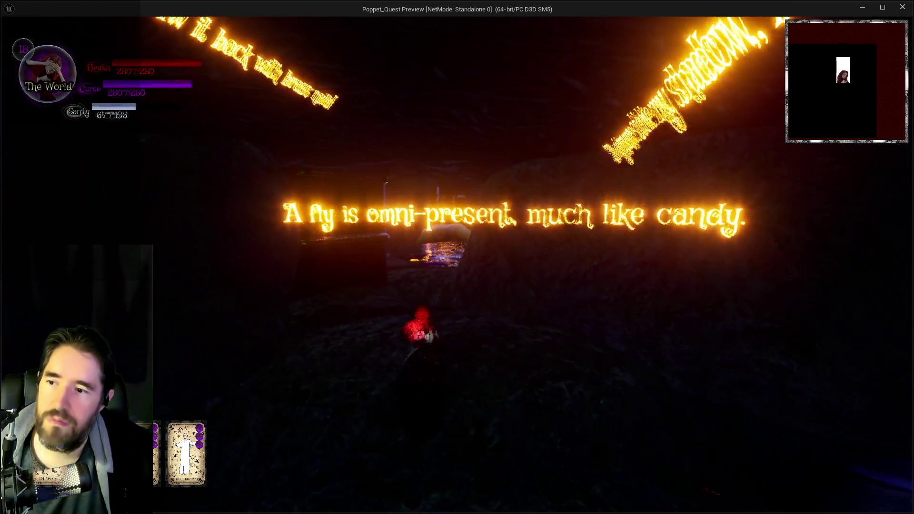
pyautogui.press('w')
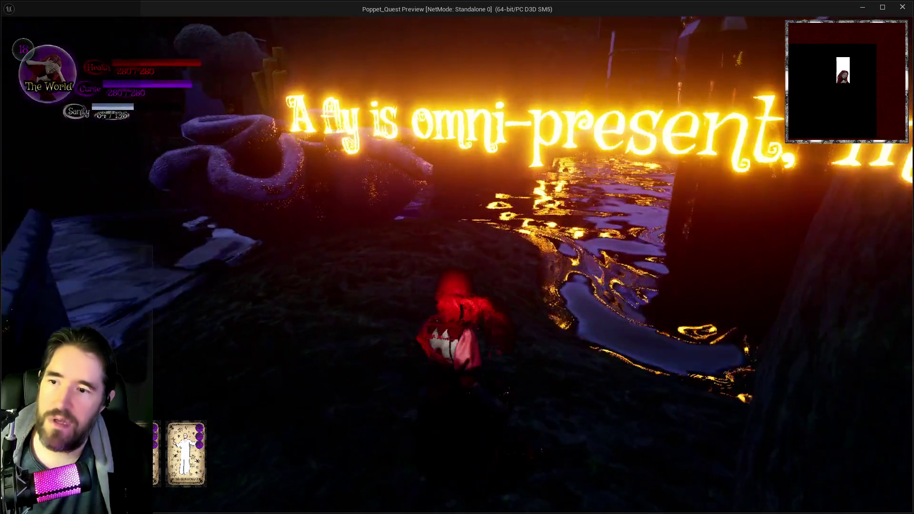
pyautogui.press('w')
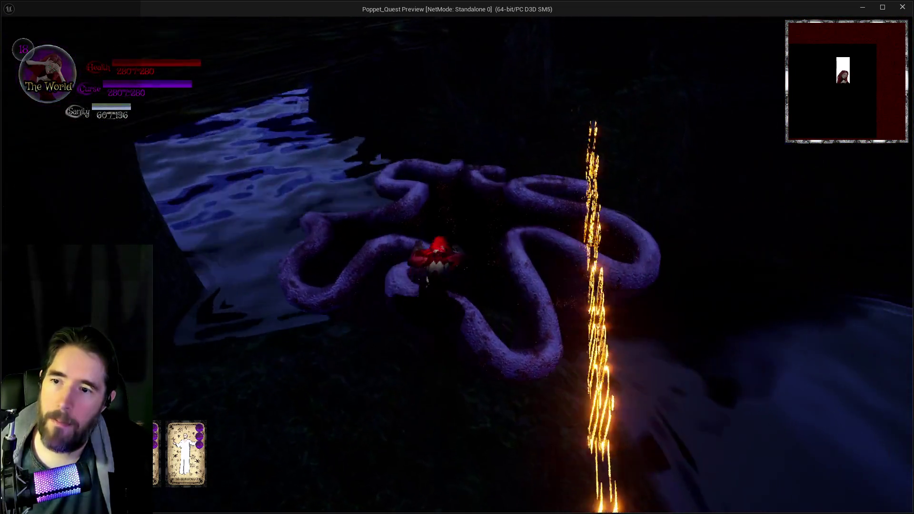
pyautogui.press('w')
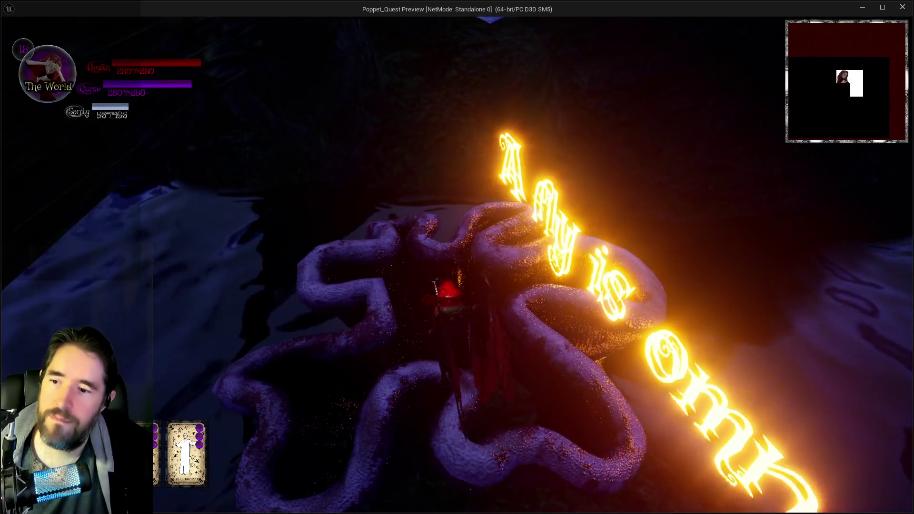
pyautogui.press('w')
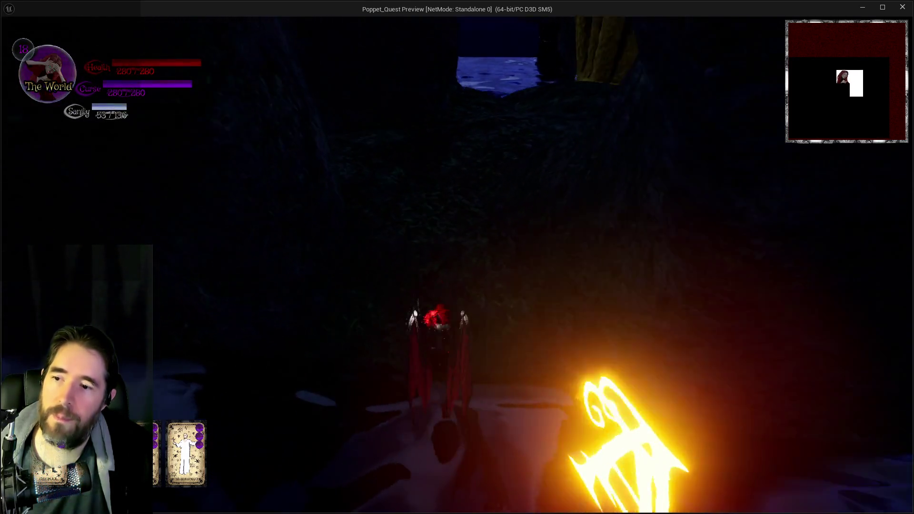
pyautogui.hotkey('alt', 'Tab')
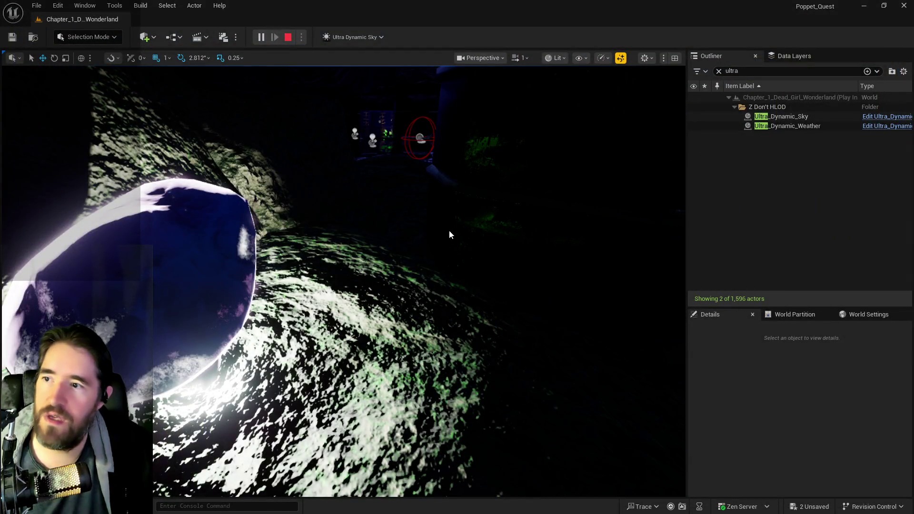
# Stop play, set the sky's Time Of Day to 960, and select the rock and key
pyautogui.press('Escape')
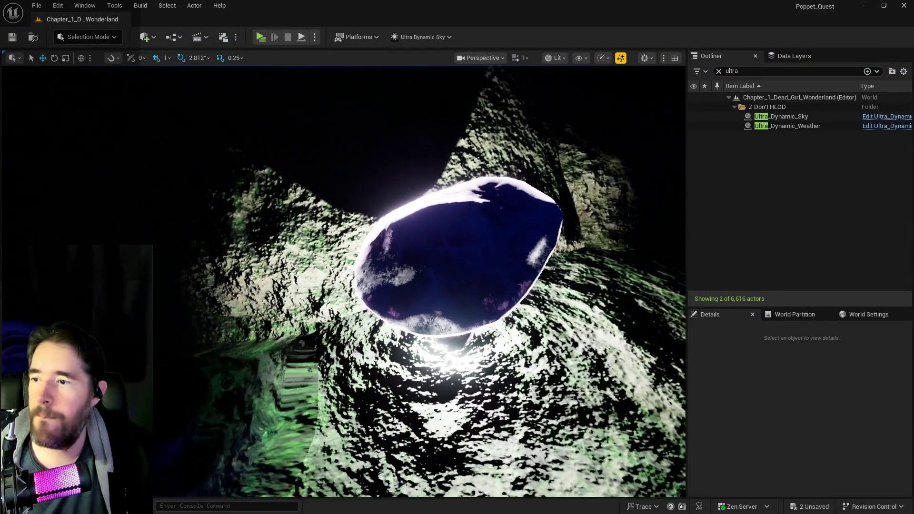
pyautogui.moveTo(888, 490); pyautogui.dragTo(855, 490)
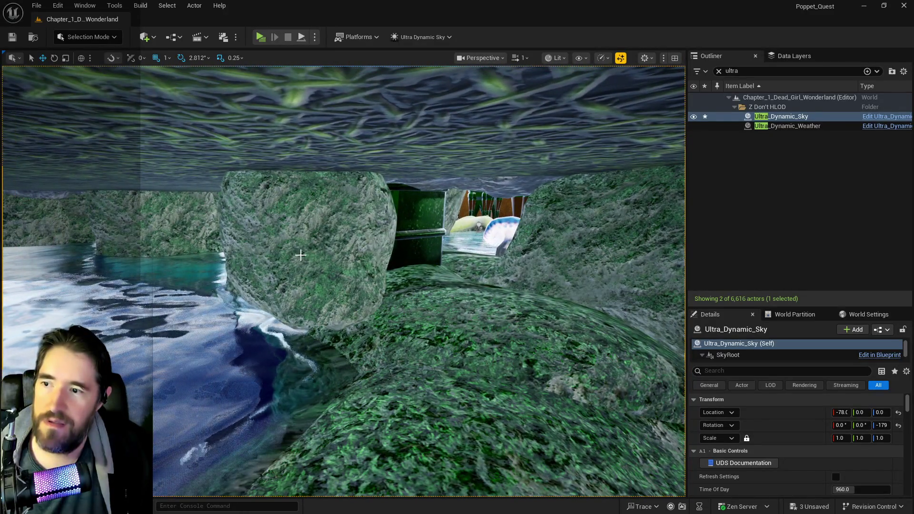
pyautogui.click(300, 255)
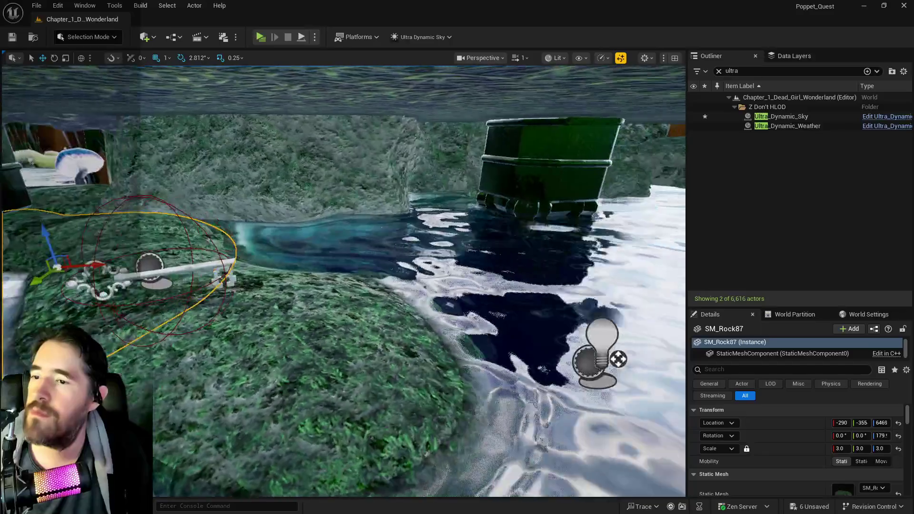
pyautogui.click(293, 180)
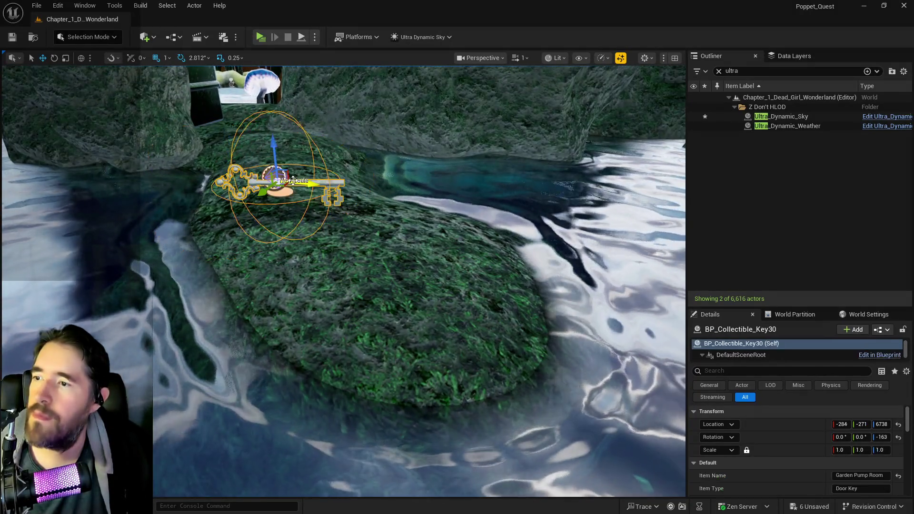
# Fly the viewport over the water and through the wall to the coral clam shell
pyautogui.moveTo(408, 190)
pyautogui.mouseDown()
pyautogui.moveTo(453, 212)
pyautogui.moveTo(673, 204)
pyautogui.moveTo(575, 285)
pyautogui.moveTo(576, 310)
pyautogui.moveTo(500, 266)
pyautogui.moveTo(496, 221)
pyautogui.moveTo(524, 214)
pyautogui.mouseUp()
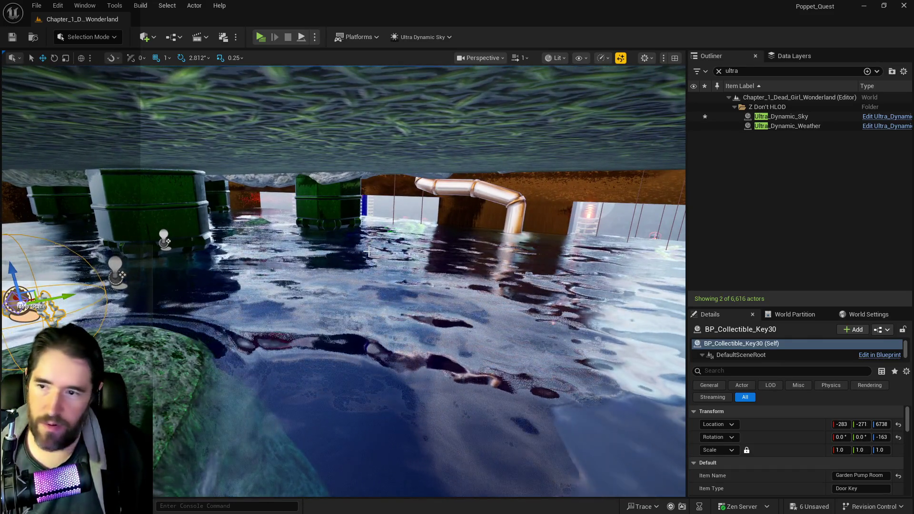
pyautogui.moveTo(368, 251); pyautogui.dragTo(333, 266)
pyautogui.moveTo(628, 244)
pyautogui.mouseDown()
pyautogui.moveTo(618, 257)
pyautogui.moveTo(609, 248)
pyautogui.moveTo(624, 233)
pyautogui.moveTo(428, 59)
pyautogui.mouseUp()
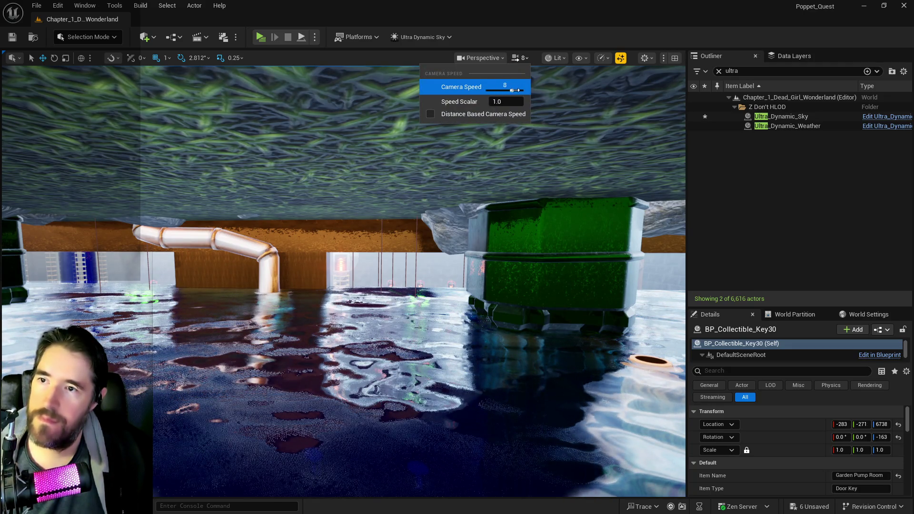
pyautogui.moveTo(343, 281)
pyautogui.mouseDown()
pyautogui.moveTo(334, 285)
pyautogui.moveTo(343, 276)
pyautogui.mouseUp()
pyautogui.moveTo(382, 335); pyautogui.dragTo(382, 334)
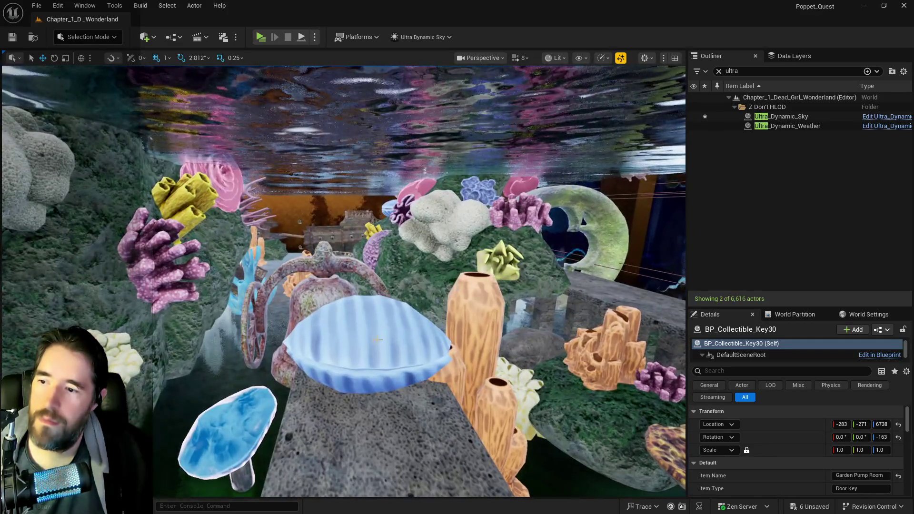
# Duplicate the blue clam shell to create BP_shell5
pyautogui.click(382, 335)
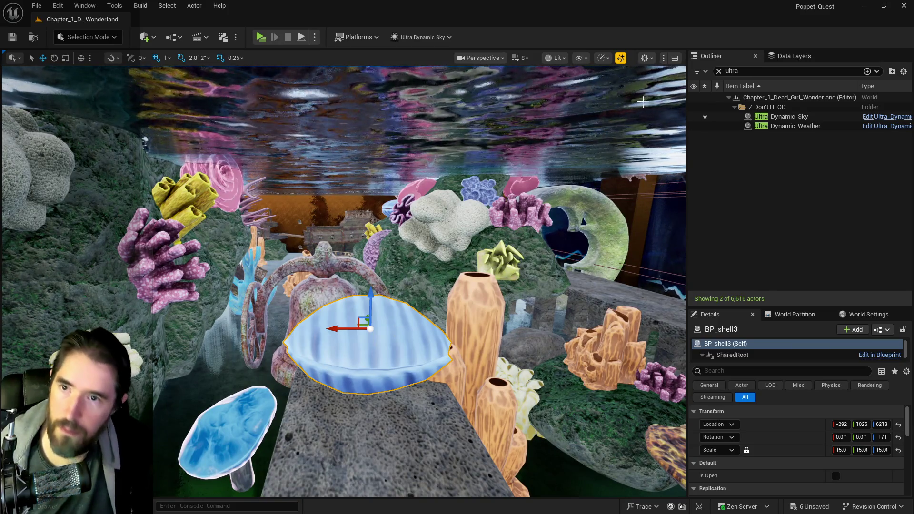
pyautogui.click(719, 71)
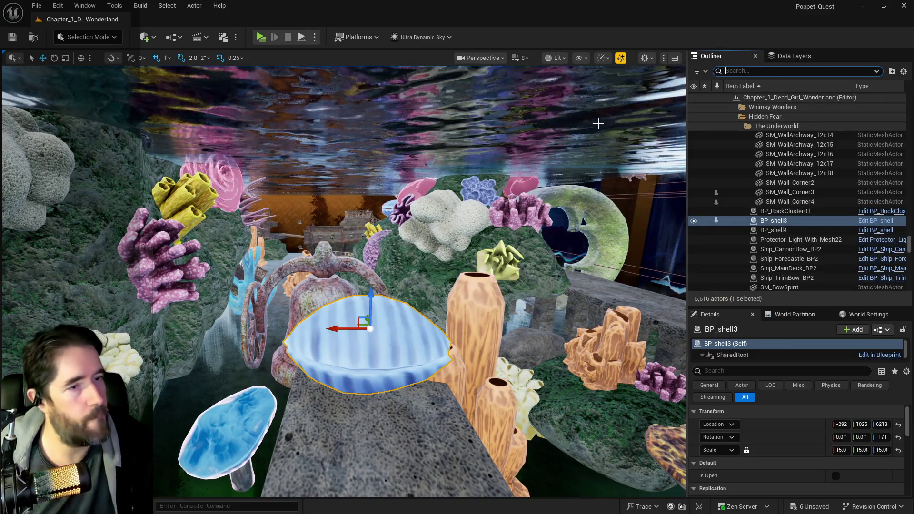
pyautogui.press('f')
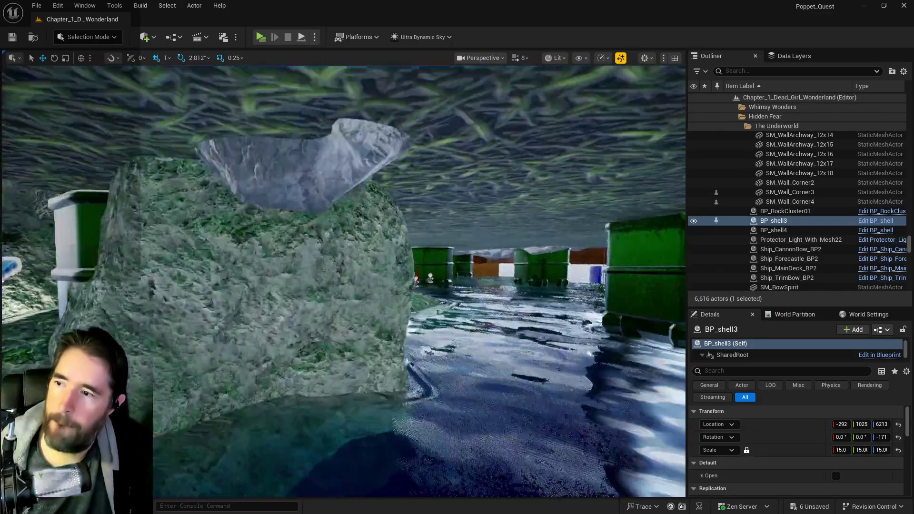
pyautogui.rightClick(423, 281)
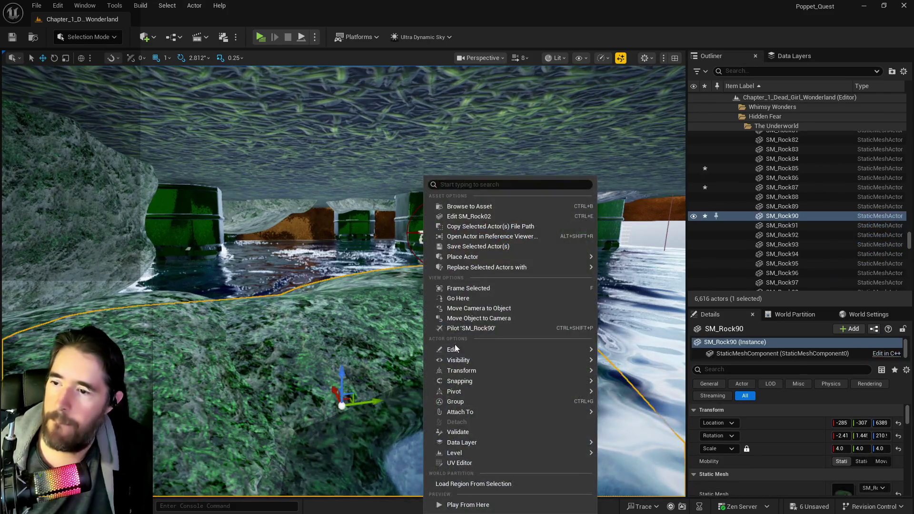
pyautogui.moveTo(456, 350)
pyautogui.click(652, 382)
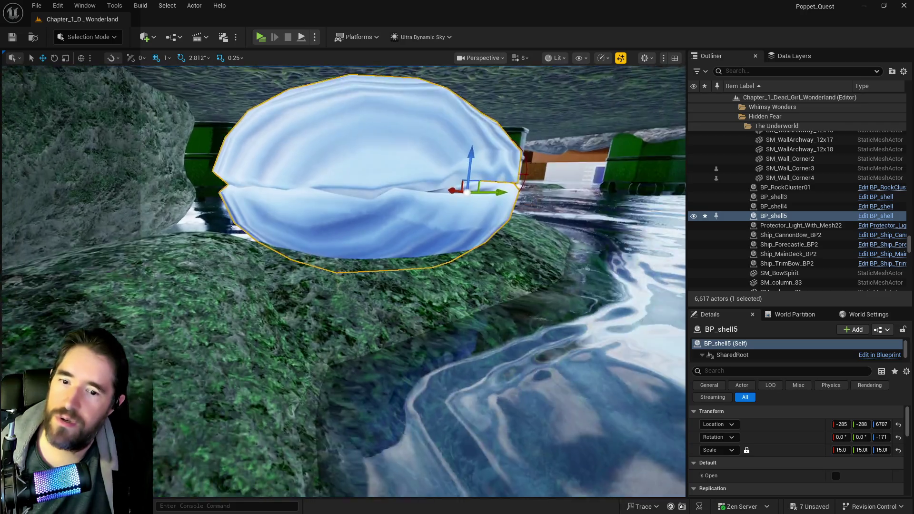
pyautogui.moveTo(417, 232); pyautogui.dragTo(416, 232)
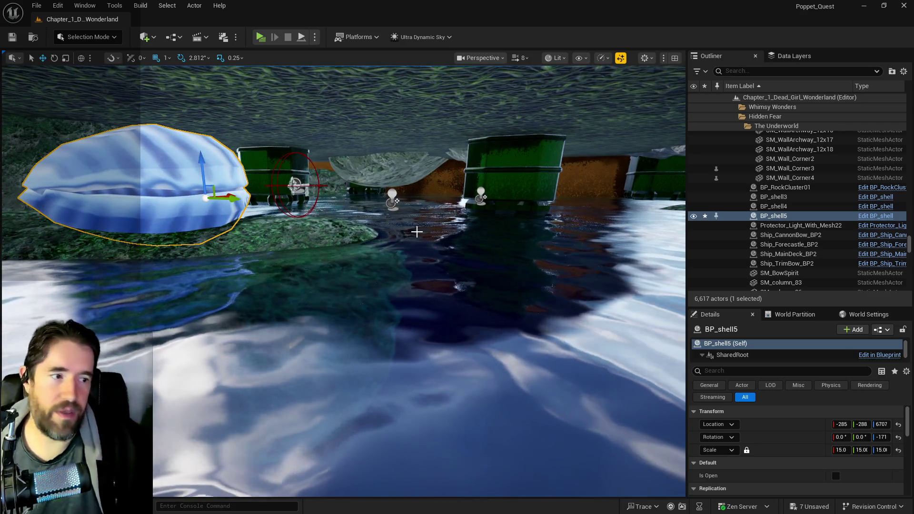
# Set BP_shell5's scale to 10, shift it along Y, and set it open
pyautogui.click(839, 450)
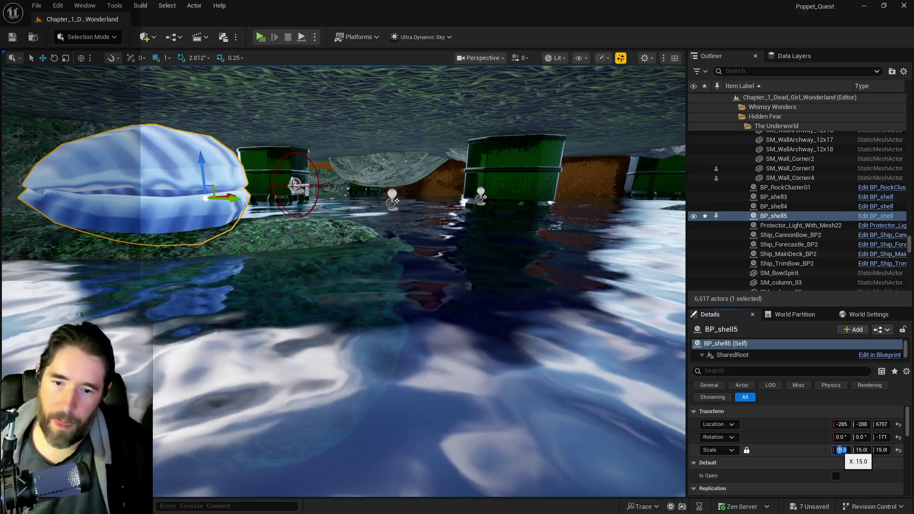
pyautogui.write('1')
pyautogui.press('Return')
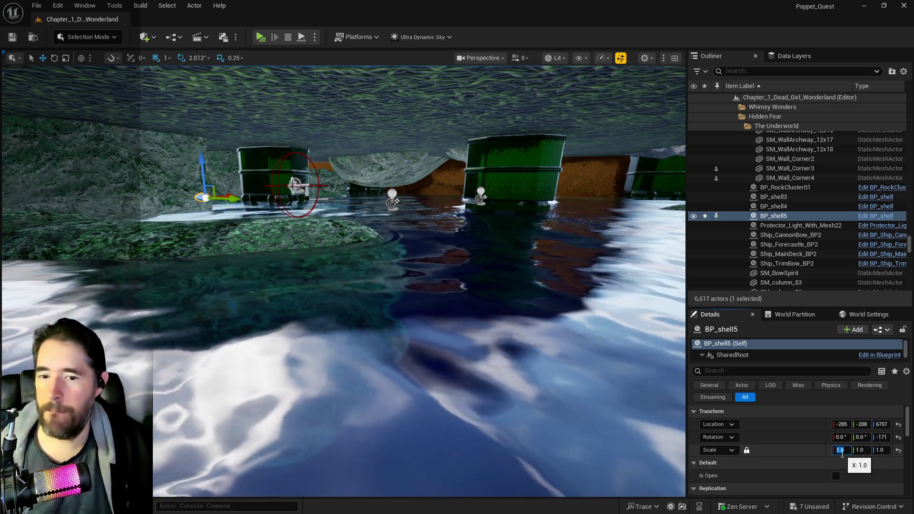
pyautogui.write('10')
pyautogui.press('Return')
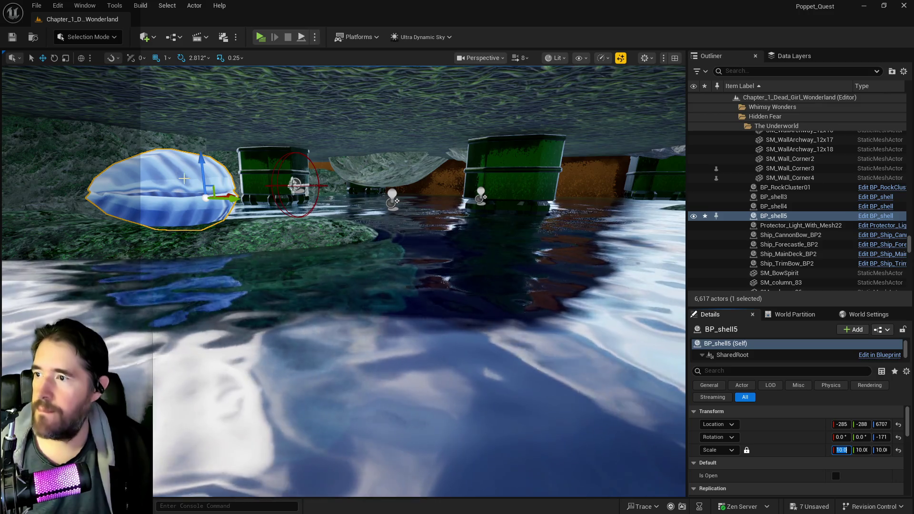
pyautogui.moveTo(226, 199); pyautogui.dragTo(260, 199)
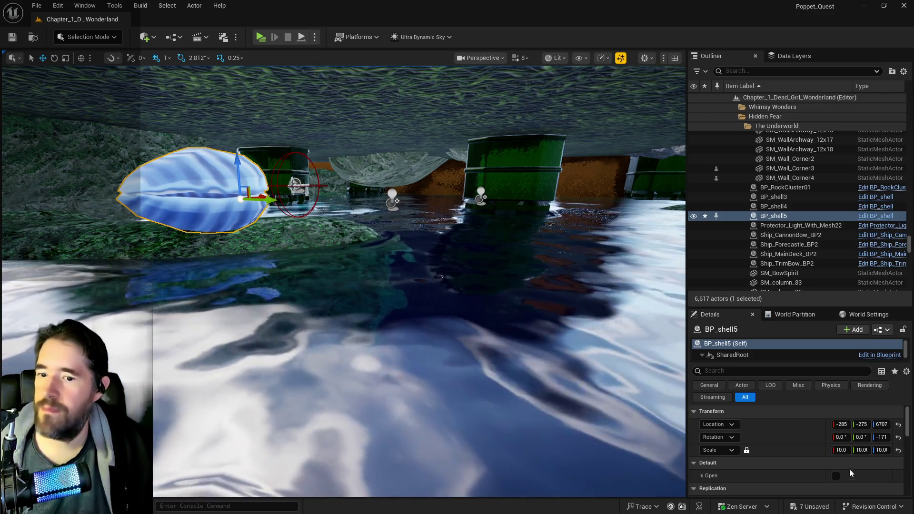
pyautogui.click(836, 475)
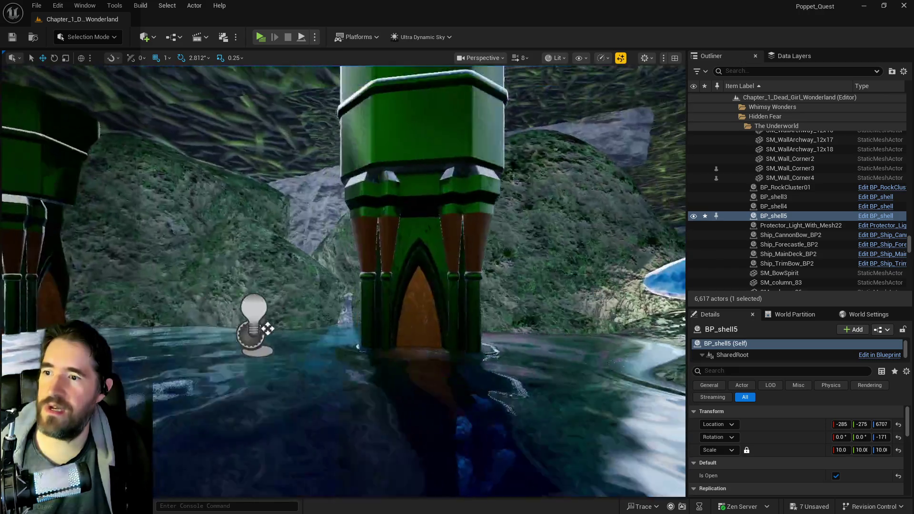
# Inspect the open shell, then sink the rock beneath it from Z 6340 to 6320
pyautogui.press('w')
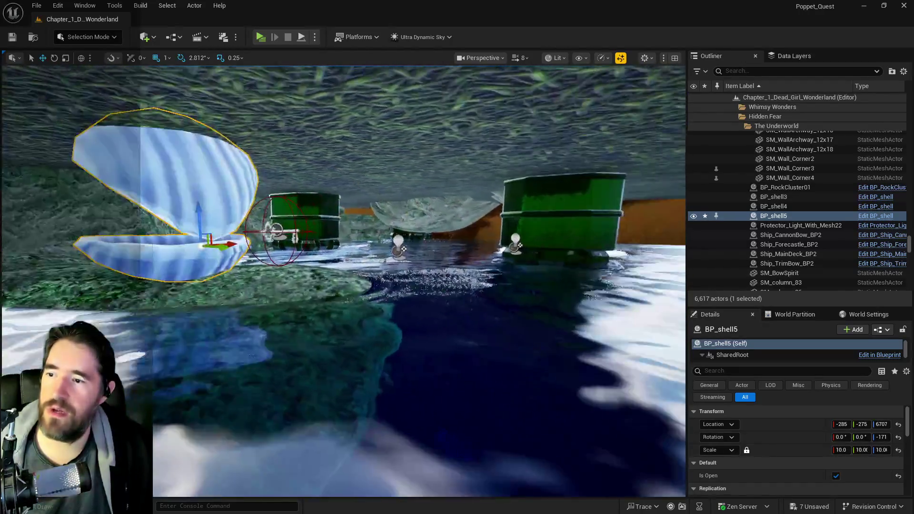
pyautogui.press('s')
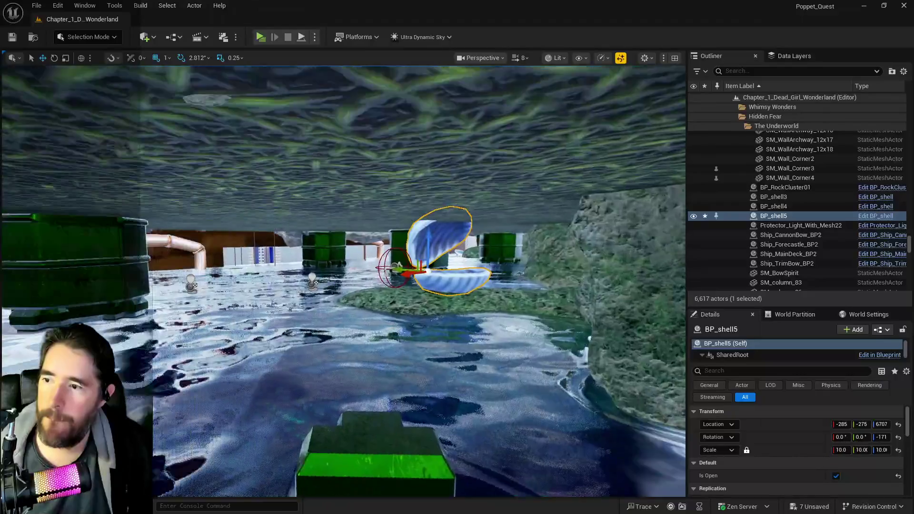
pyautogui.press('w')
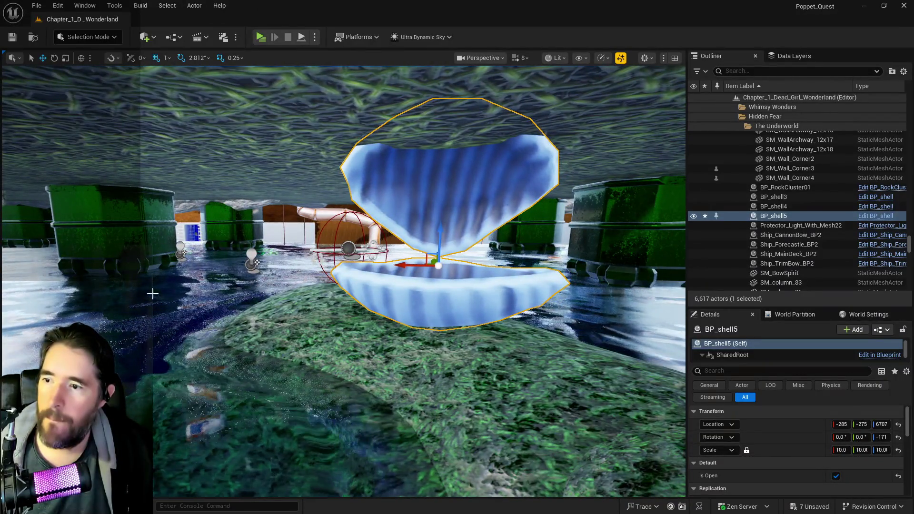
pyautogui.press('s')
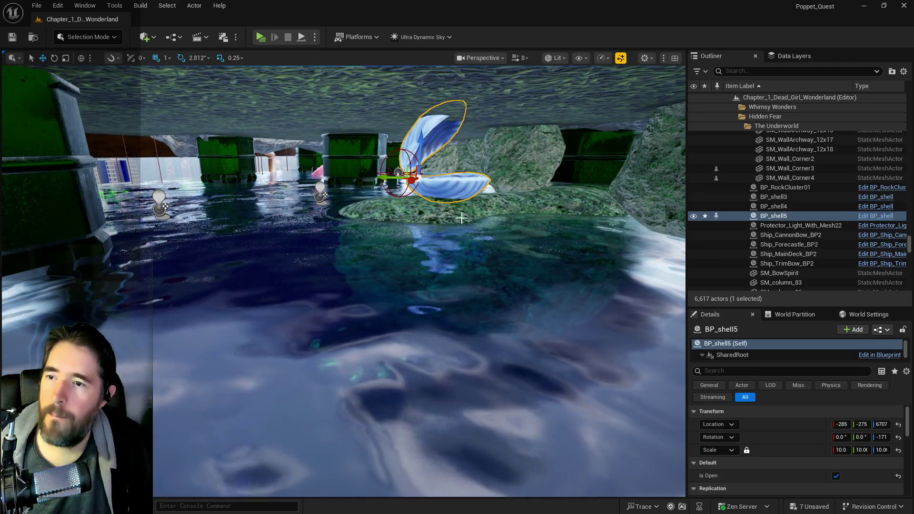
pyautogui.press('d')
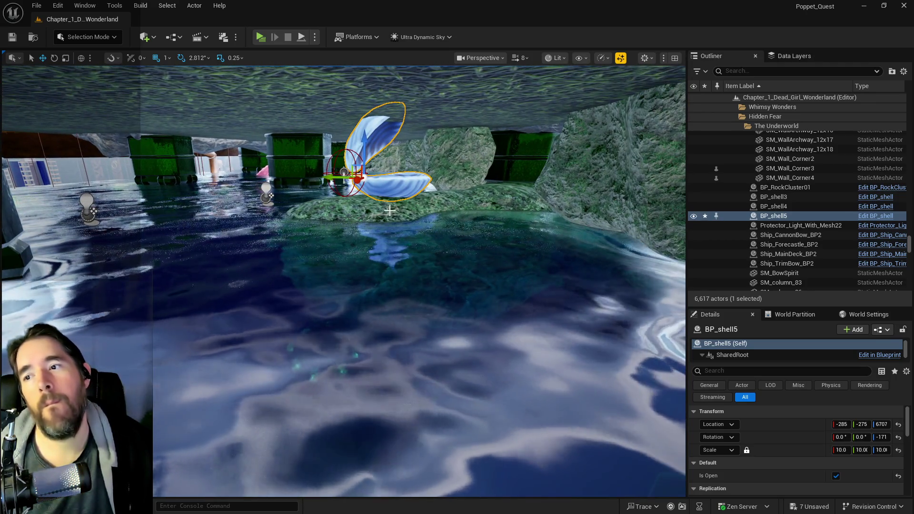
pyautogui.click(373, 201)
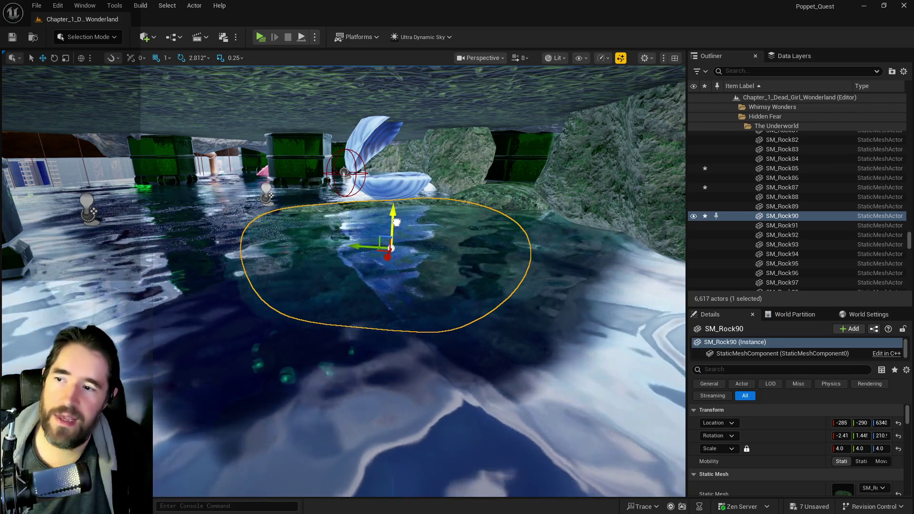
pyautogui.click(396, 181)
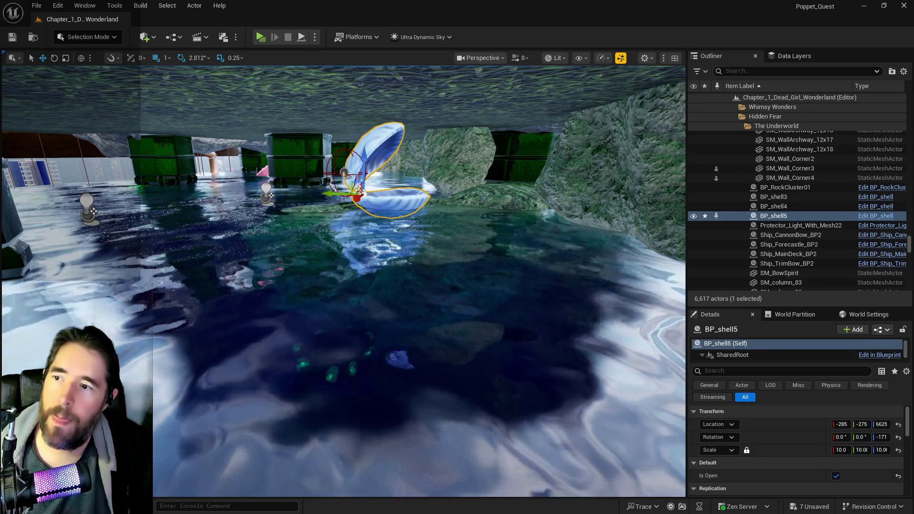
pyautogui.press('f')
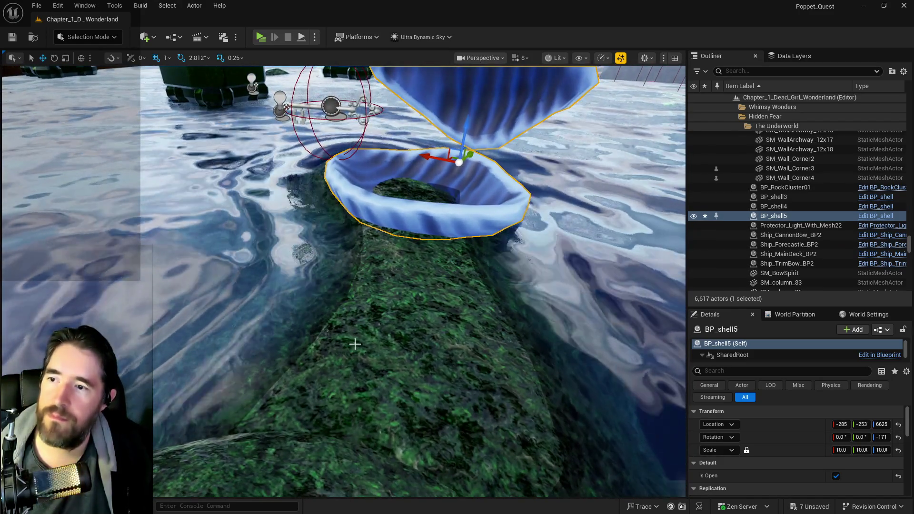
pyautogui.click(386, 329)
pyautogui.moveTo(386, 329); pyautogui.dragTo(386, 335)
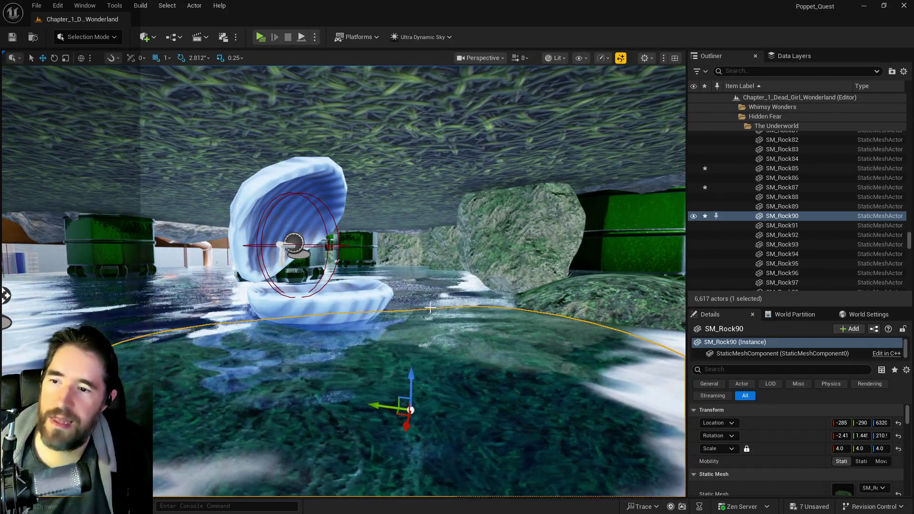
pyautogui.click(430, 309)
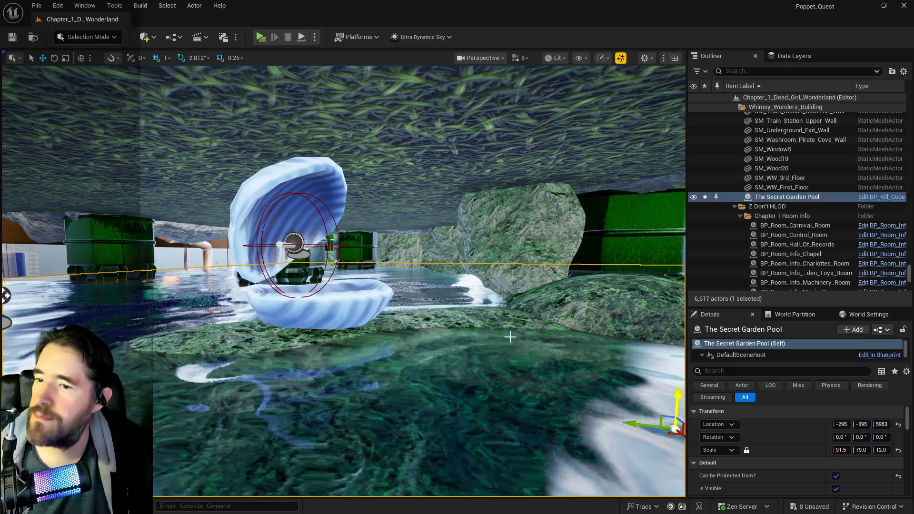
# Fly across the pool and search the Outliner for 'ultra' to find Ultra_Dynamic_Sky
pyautogui.press('w')
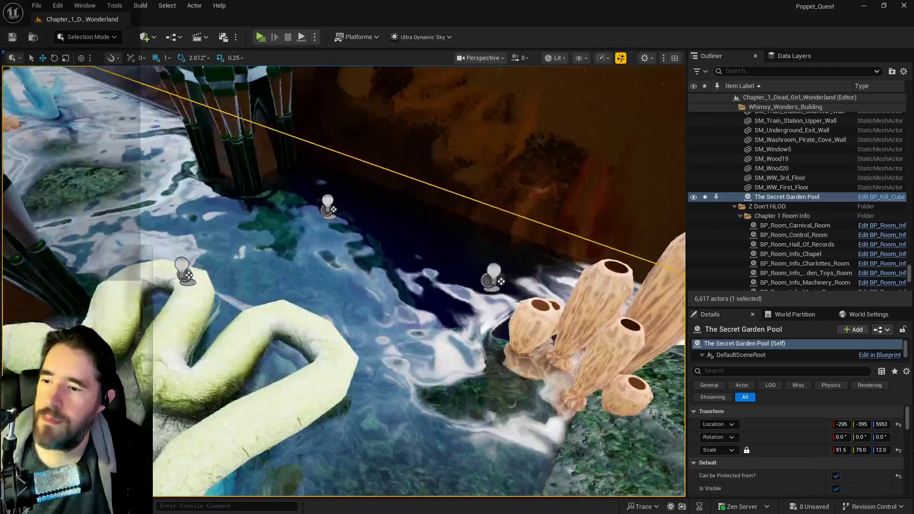
pyautogui.press('w')
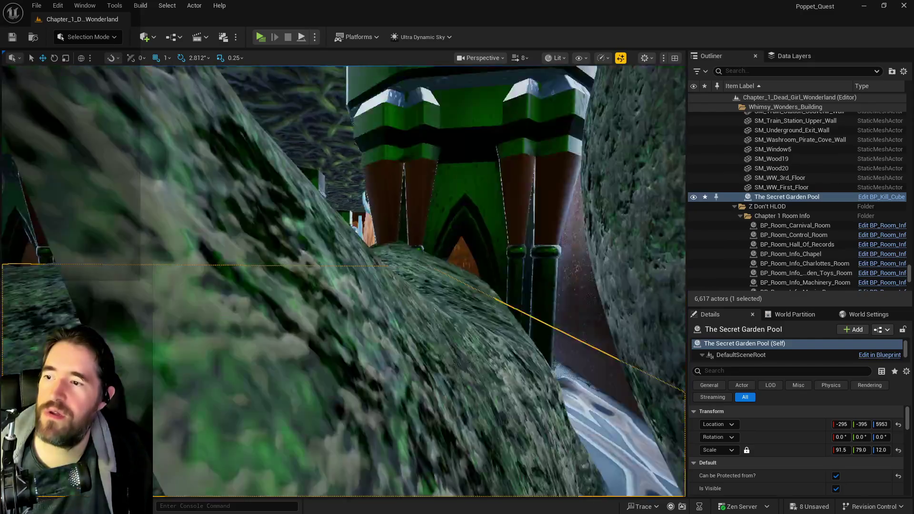
pyautogui.press('w')
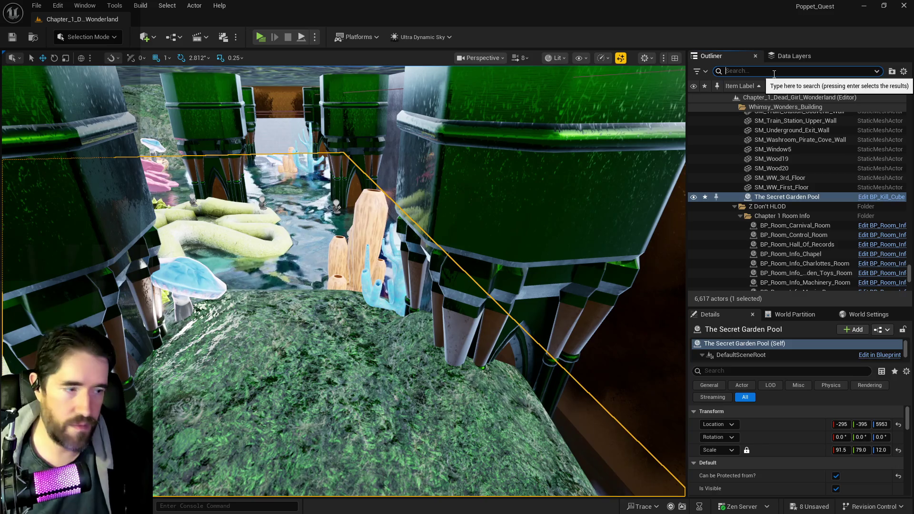
pyautogui.write('ultra')
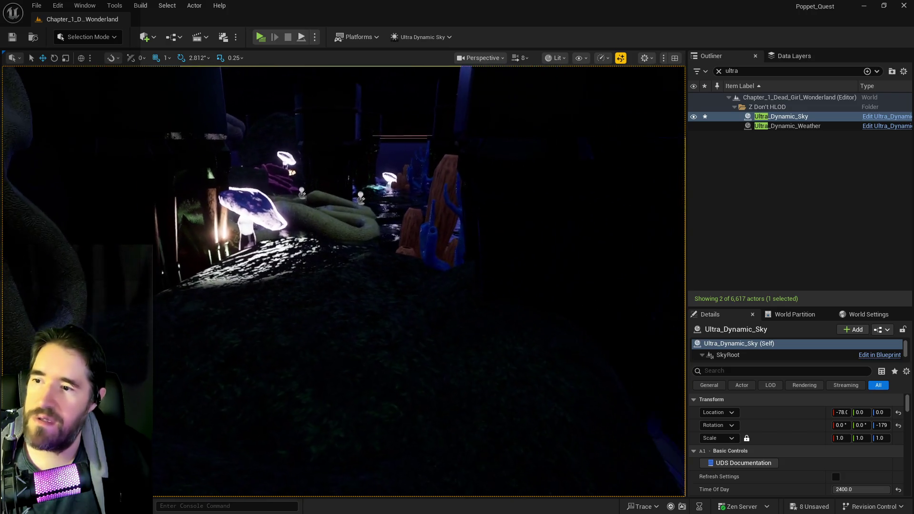
# Lower SM_Rock51 from height 6458 to 6327 beside the sponge corals
pyautogui.moveTo(462, 359); pyautogui.dragTo(421, 355)
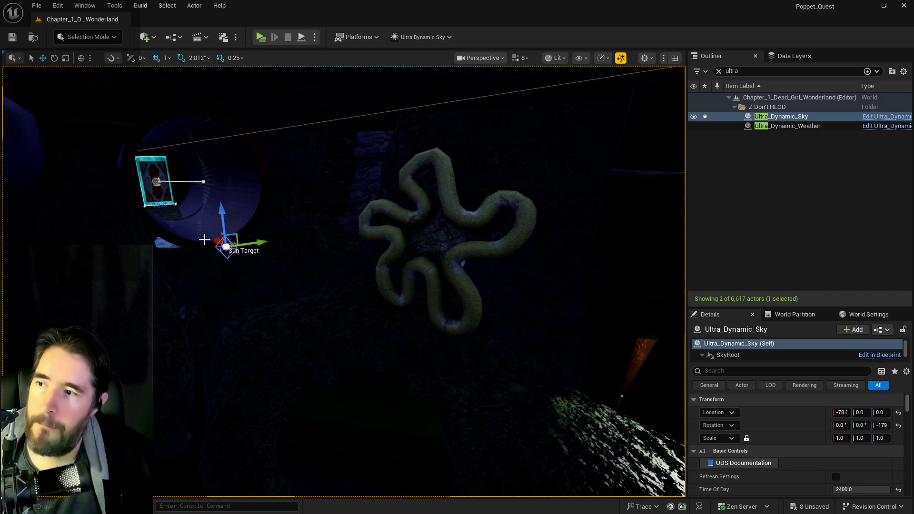
pyautogui.moveTo(207, 243)
pyautogui.mouseDown()
pyautogui.moveTo(383, 271)
pyautogui.moveTo(387, 289)
pyautogui.mouseUp()
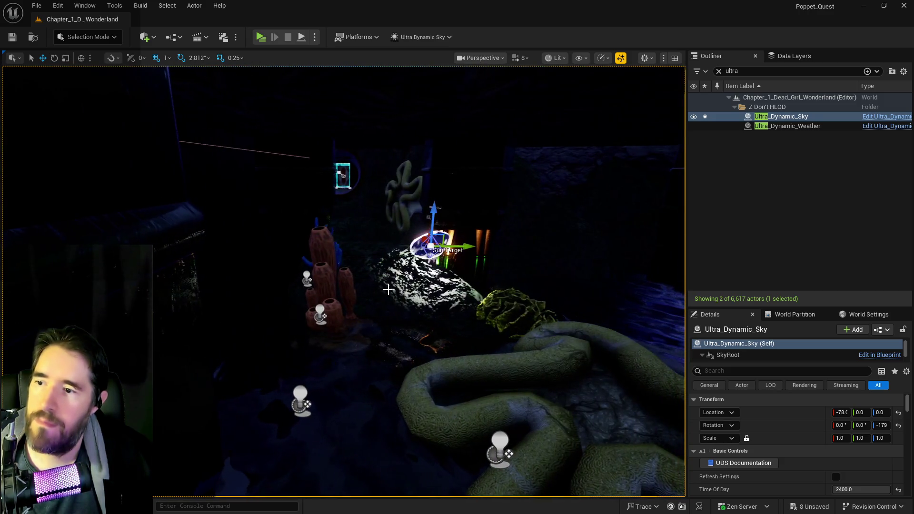
pyautogui.click(397, 268)
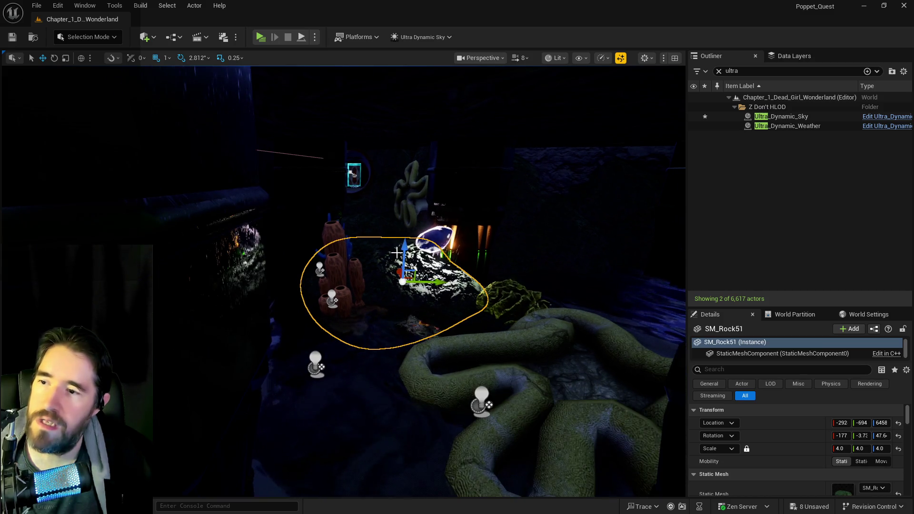
pyautogui.moveTo(406, 254); pyautogui.dragTo(406, 269)
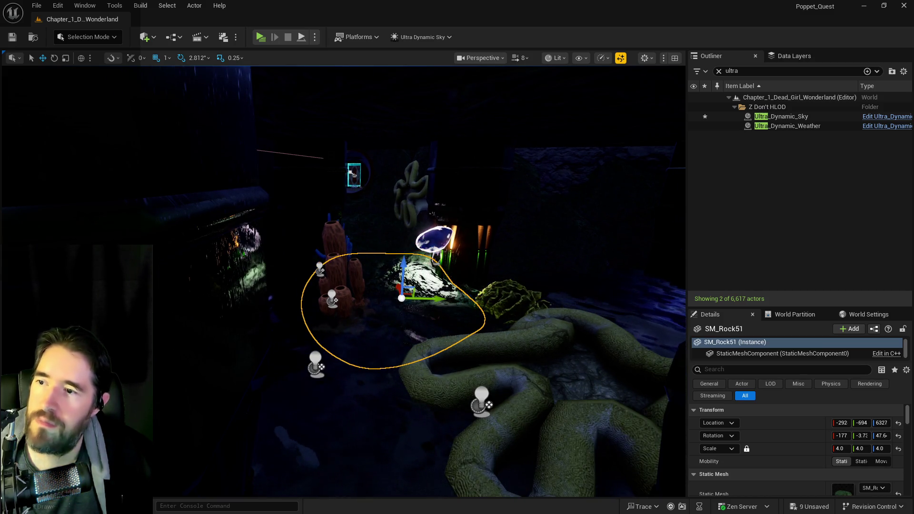
# Select SM_Rock67, then the pipe spline and its spline component
pyautogui.click(376, 295)
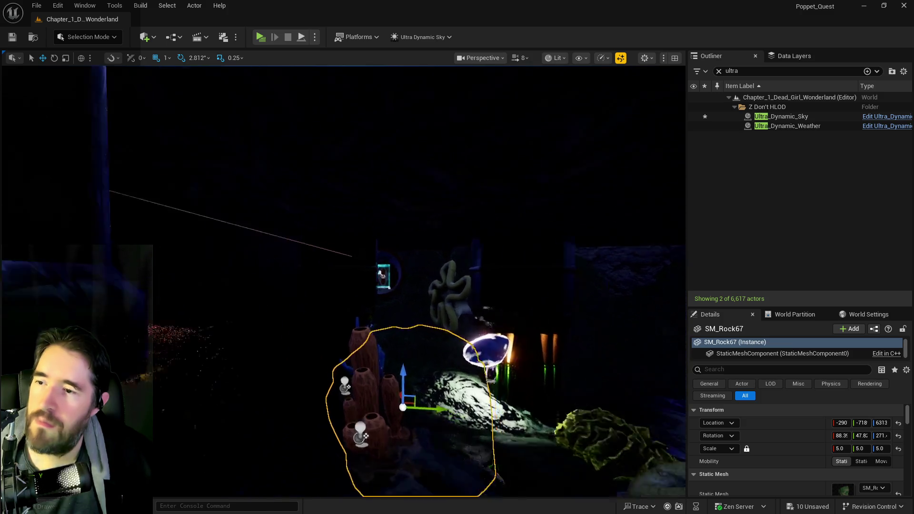
pyautogui.scroll(-10, 343, 281)
pyautogui.scroll(3, 375, 221)
pyautogui.scroll(4, 346, 201)
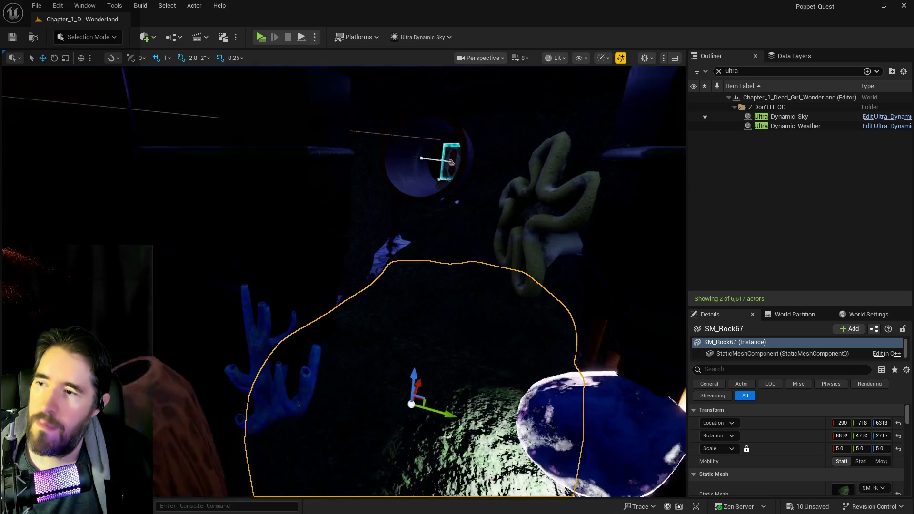
pyautogui.click(502, 172)
pyautogui.click(502, 172)
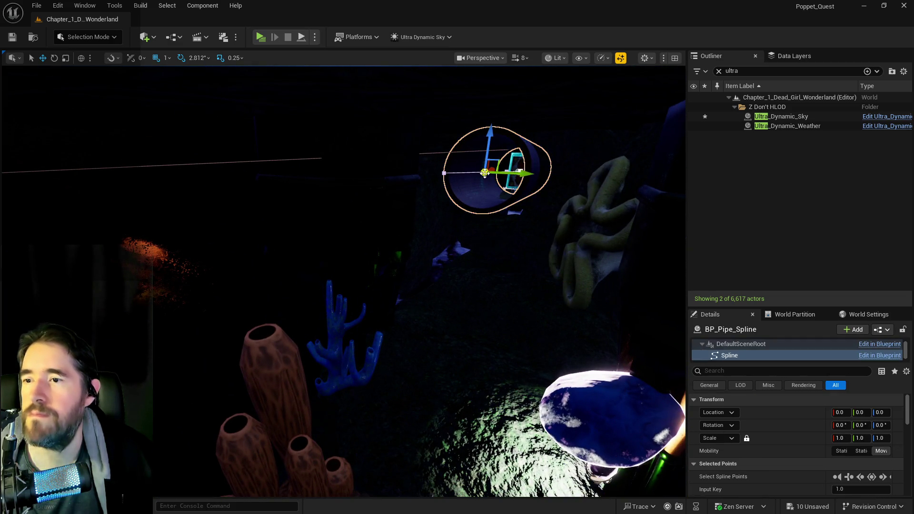
# Extend the pipe's end point and add a midway point that bends it into a curve
pyautogui.press('f')
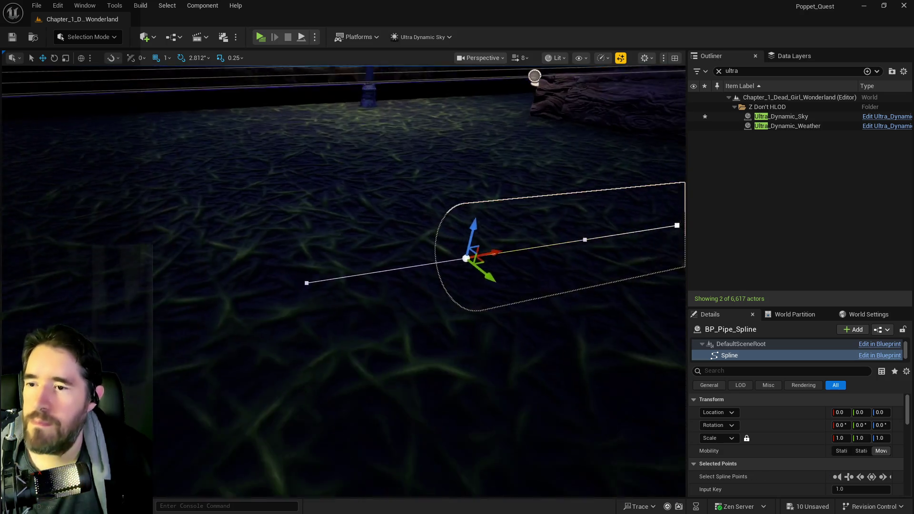
pyautogui.moveTo(411, 242); pyautogui.dragTo(203, 241)
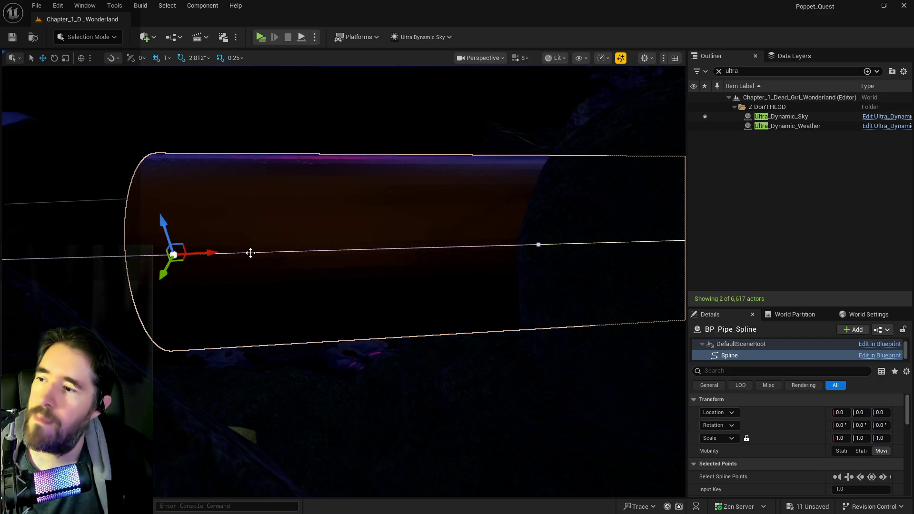
pyautogui.rightClick(384, 252)
pyautogui.click(411, 266)
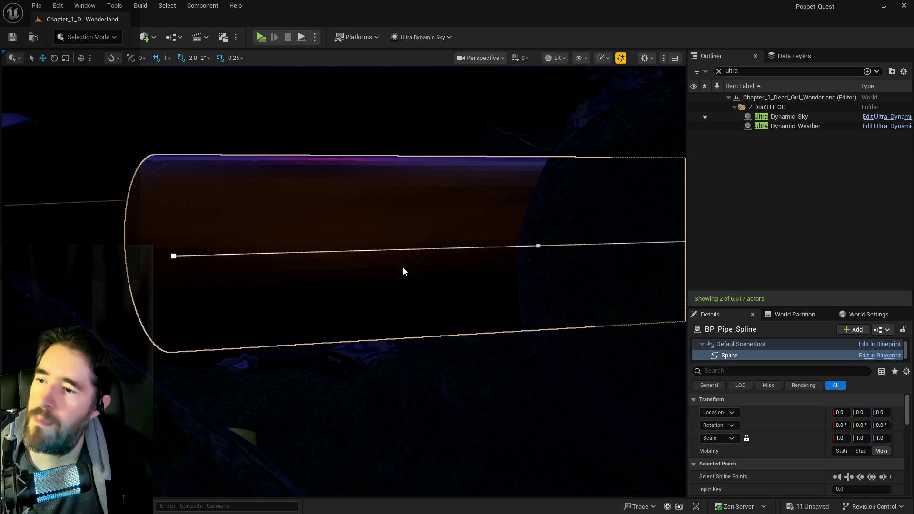
pyautogui.moveTo(286, 253); pyautogui.dragTo(275, 280)
pyautogui.scroll(2, 351, 235)
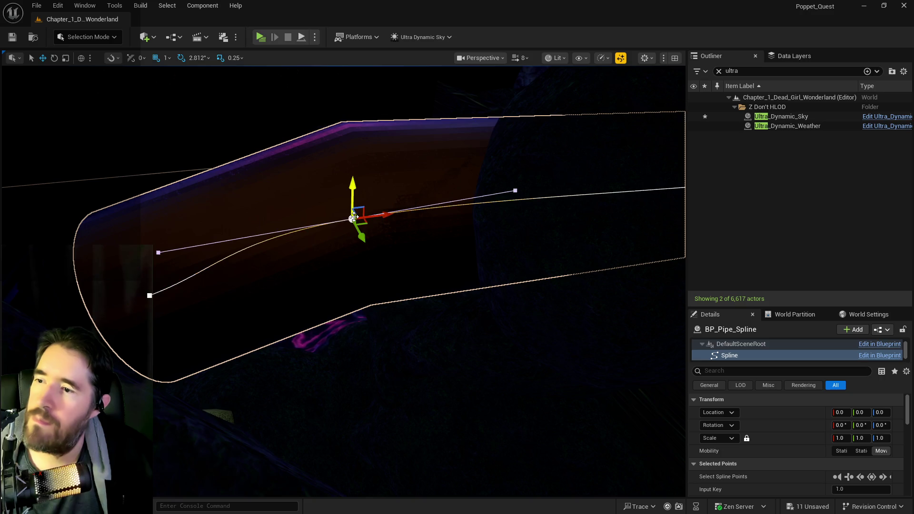
# Frame the selected spline point and drag the pipe's open end further out
pyautogui.moveTo(350, 202)
pyautogui.mouseDown()
pyautogui.moveTo(324, 214)
pyautogui.moveTo(331, 200)
pyautogui.moveTo(418, 217)
pyautogui.mouseUp()
pyautogui.press('f')
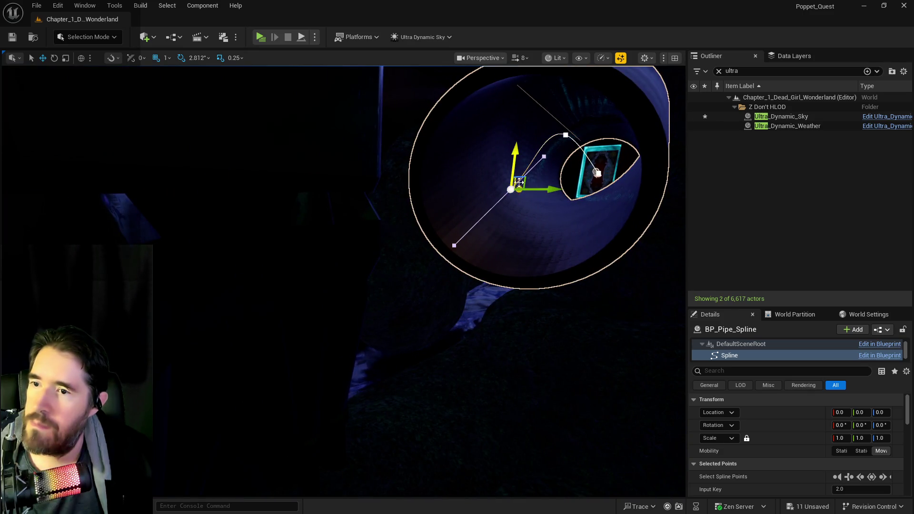
pyautogui.moveTo(532, 172)
pyautogui.mouseDown()
pyautogui.moveTo(242, 373)
pyautogui.moveTo(271, 360)
pyautogui.mouseUp()
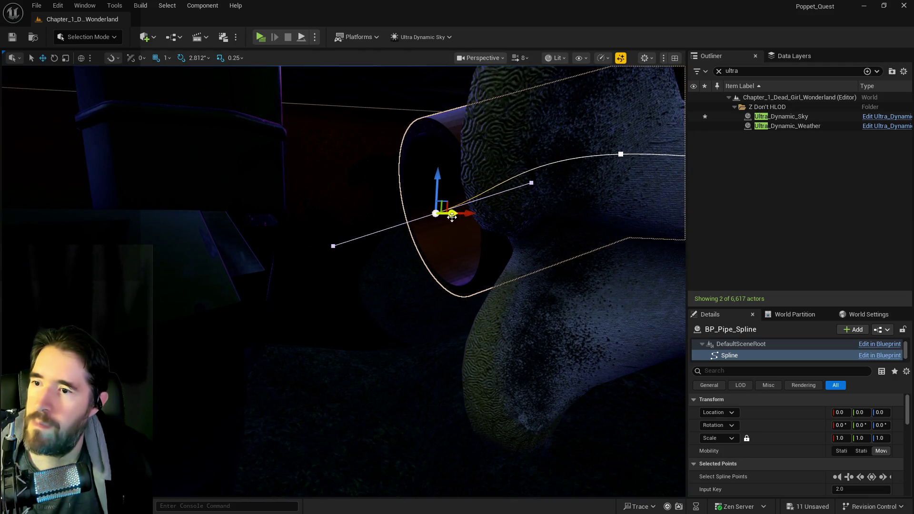
pyautogui.moveTo(461, 213)
pyautogui.mouseDown()
pyautogui.moveTo(348, 214)
pyautogui.moveTo(329, 228)
pyautogui.moveTo(309, 285)
pyautogui.moveTo(365, 181)
pyautogui.mouseUp()
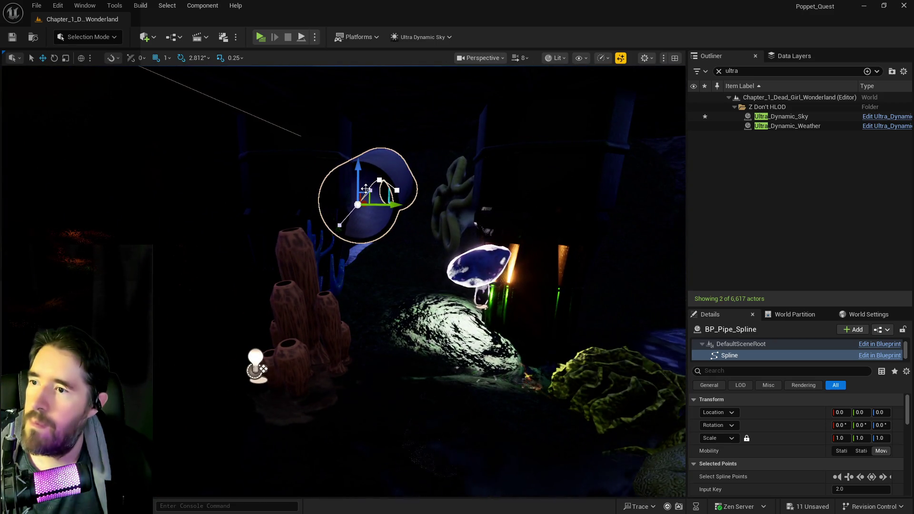
pyautogui.rightClick(362, 203)
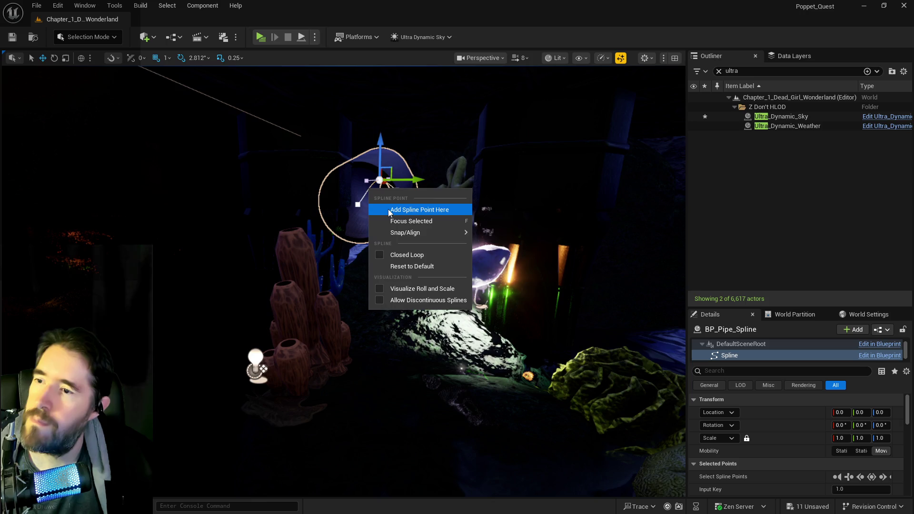
# Add another spline point and reshape the pipe end by moving neighbouring points
pyautogui.click(419, 210)
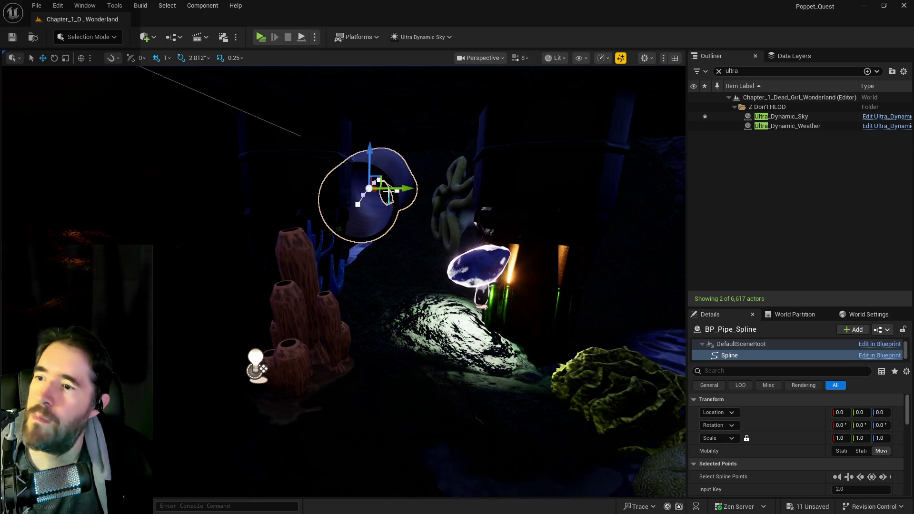
pyautogui.moveTo(399, 191)
pyautogui.mouseDown()
pyautogui.moveTo(410, 211)
pyautogui.moveTo(299, 198)
pyautogui.moveTo(479, 247)
pyautogui.mouseUp()
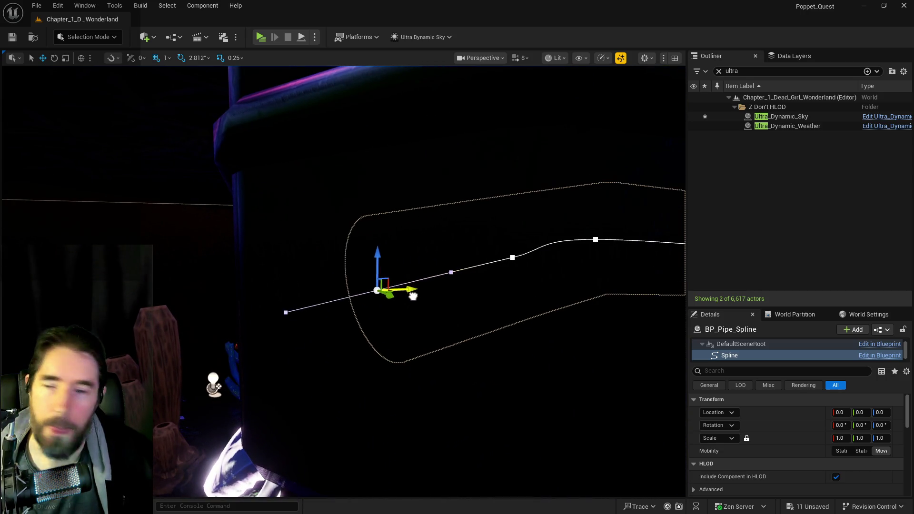
pyautogui.press('f')
pyautogui.moveTo(460, 250)
pyautogui.mouseDown()
pyautogui.moveTo(477, 248)
pyautogui.moveTo(457, 286)
pyautogui.moveTo(308, 268)
pyautogui.mouseUp()
pyautogui.click(291, 239)
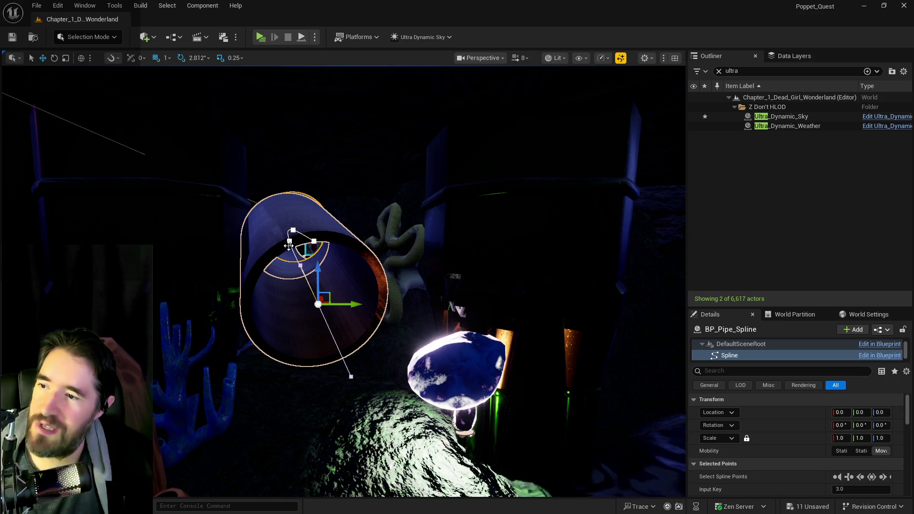
pyautogui.moveTo(293, 230); pyautogui.dragTo(297, 233)
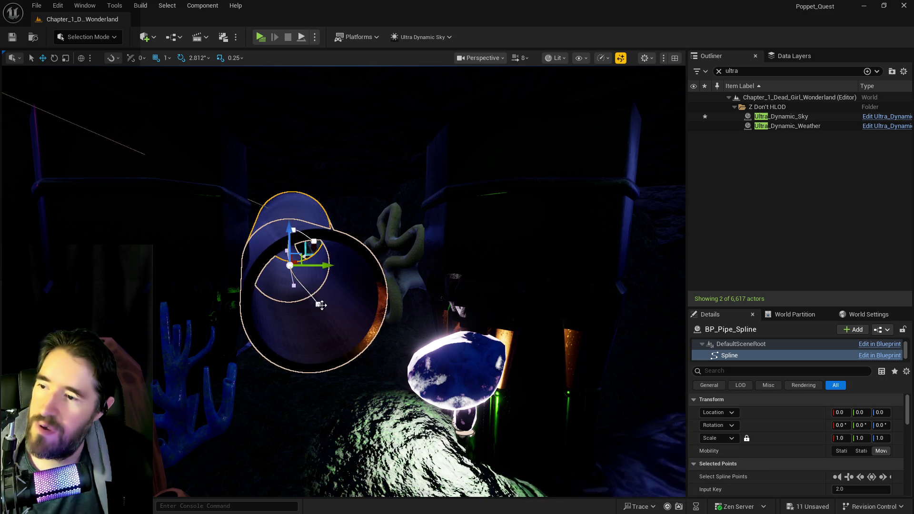
# Lower the pipe's end and nudge the coral SM_Coral_1 slightly
pyautogui.moveTo(302, 289)
pyautogui.mouseDown()
pyautogui.moveTo(403, 271)
pyautogui.moveTo(323, 257)
pyautogui.mouseUp()
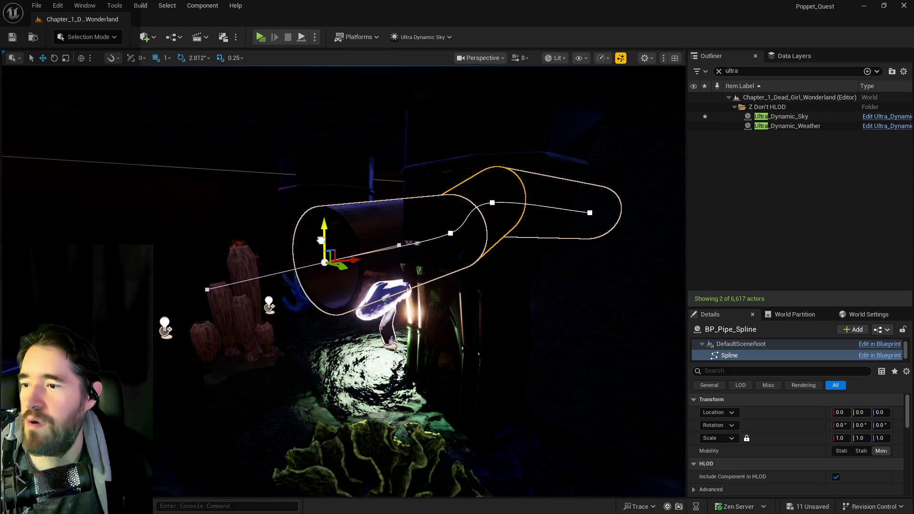
pyautogui.moveTo(352, 269); pyautogui.dragTo(229, 264)
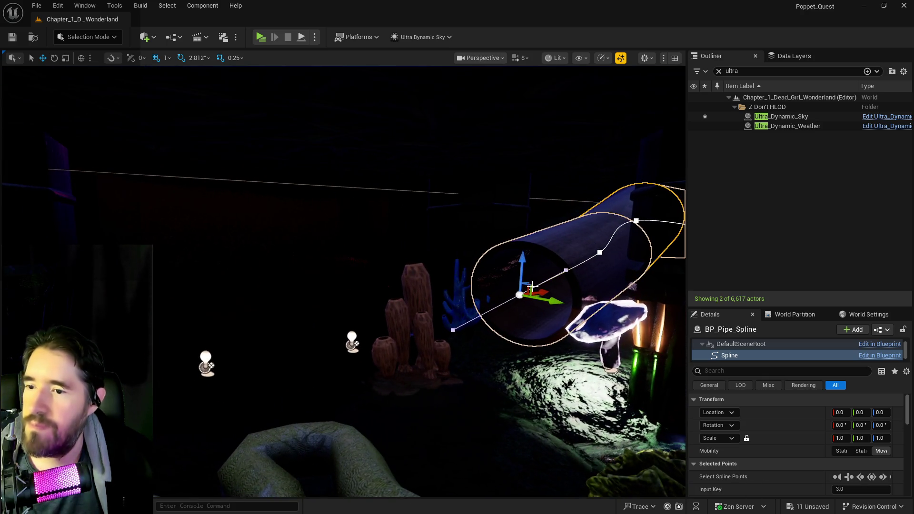
pyautogui.moveTo(523, 268)
pyautogui.mouseDown()
pyautogui.moveTo(522, 287)
pyautogui.moveTo(430, 270)
pyautogui.mouseUp()
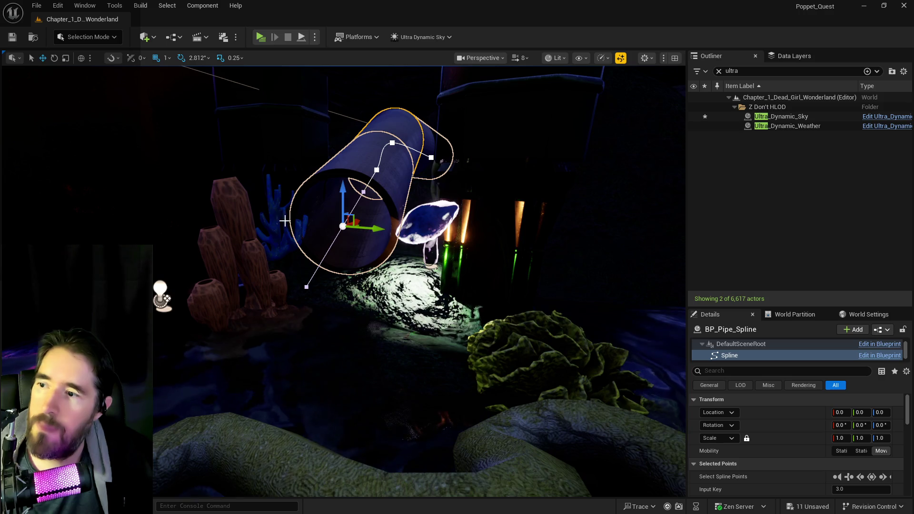
pyautogui.click(297, 256)
pyautogui.moveTo(297, 256)
pyautogui.mouseDown()
pyautogui.moveTo(307, 246)
pyautogui.moveTo(354, 256)
pyautogui.moveTo(363, 245)
pyautogui.moveTo(293, 246)
pyautogui.mouseUp()
pyautogui.rightClick(311, 292)
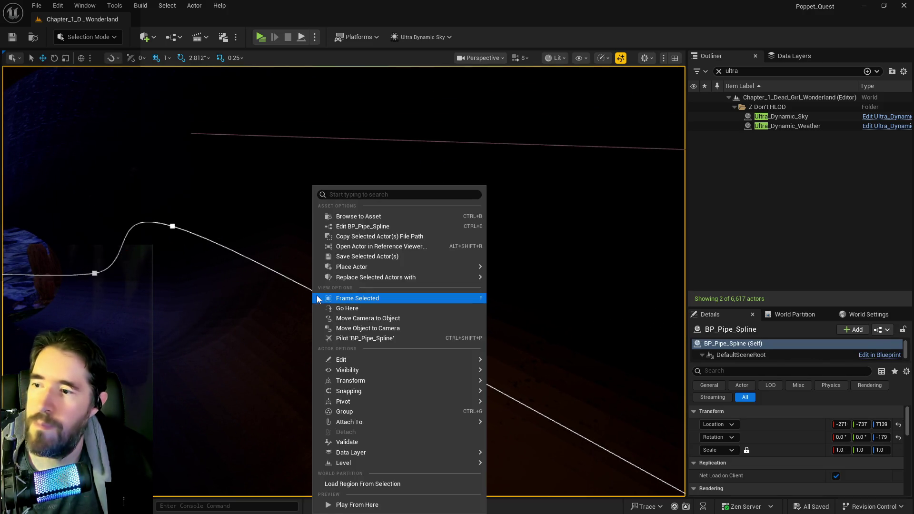
# Add a new point to the pipe spline and raise it slightly
pyautogui.click(302, 285)
pyautogui.rightClick(310, 289)
pyautogui.click(324, 304)
pyautogui.moveTo(325, 305); pyautogui.dragTo(323, 305)
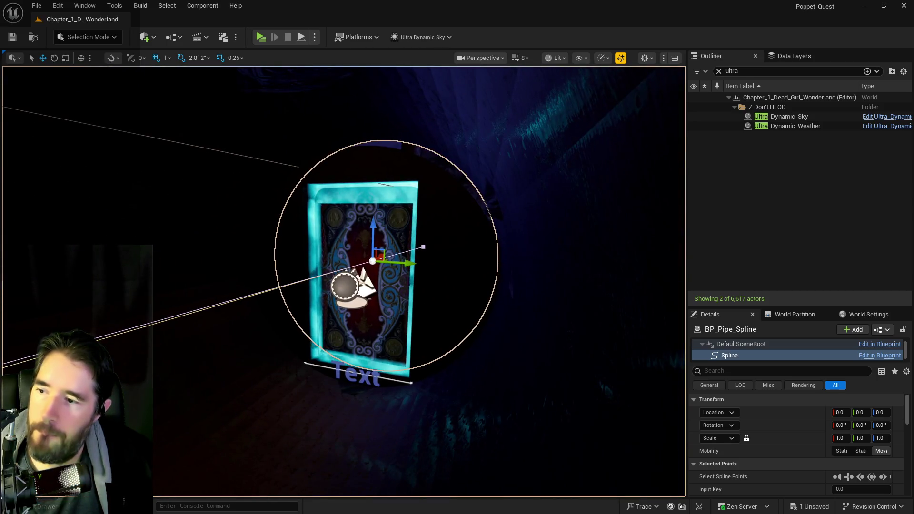
pyautogui.moveTo(375, 228); pyautogui.dragTo(383, 212)
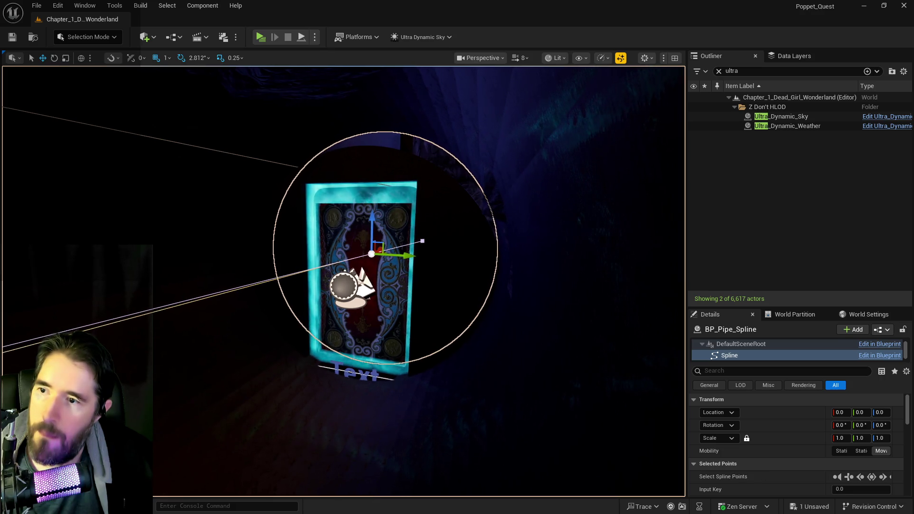
pyautogui.click(348, 226)
pyautogui.press('Escape')
# Raise the L_Pipe_Cap_With_Moon_Door cap slightly on Z
pyautogui.click(359, 262)
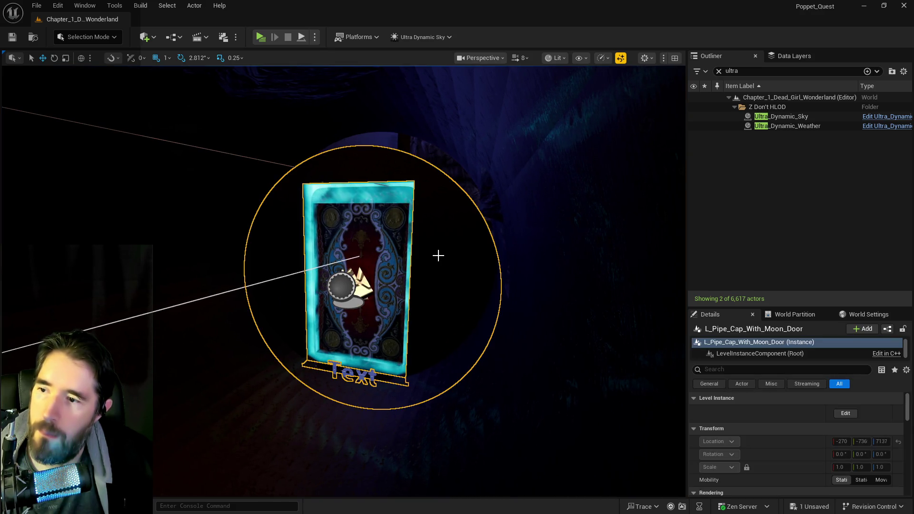
pyautogui.press('Escape')
pyautogui.click(376, 288)
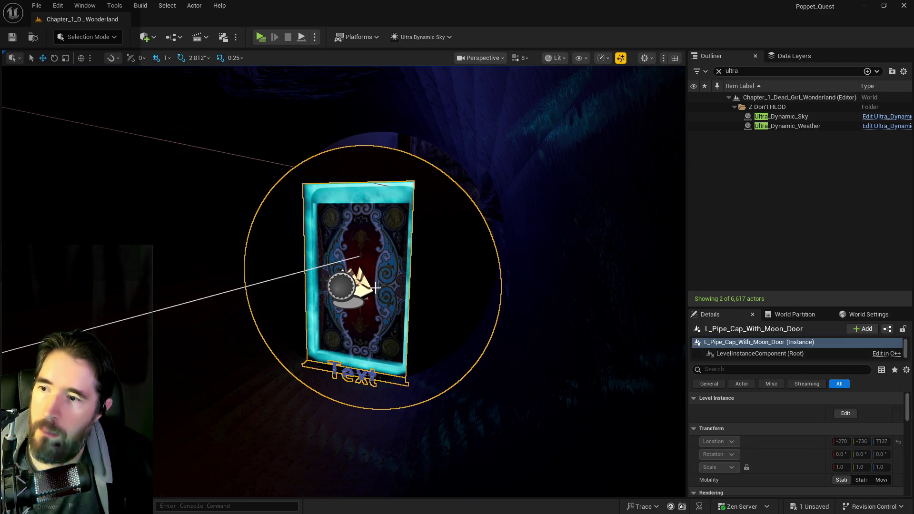
pyautogui.press('Escape')
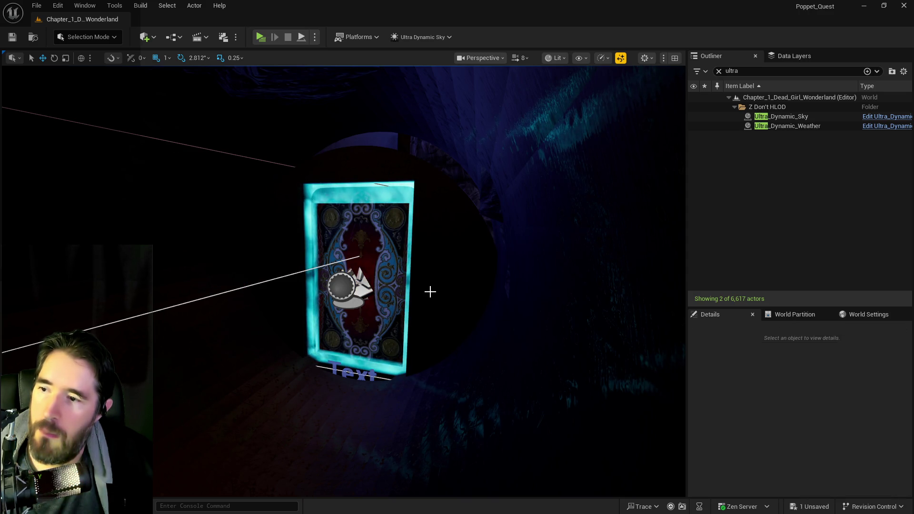
pyautogui.click(430, 291)
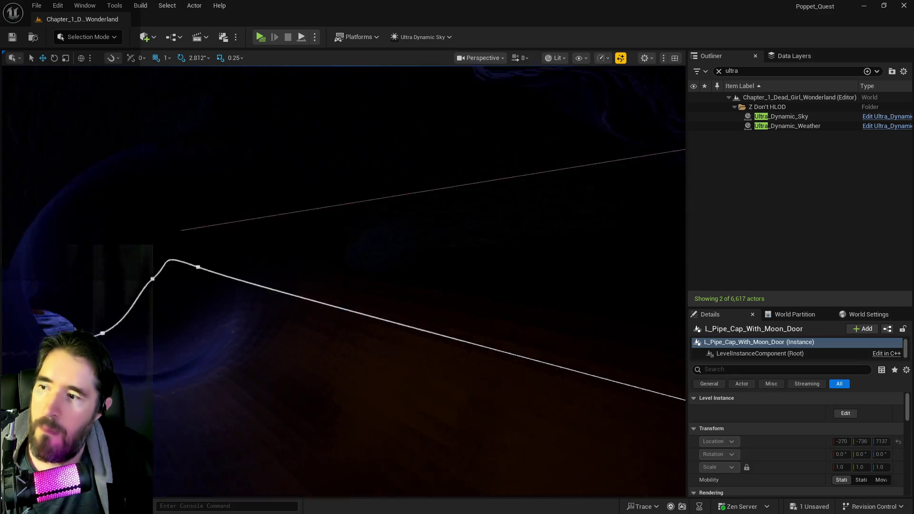
pyautogui.press('f')
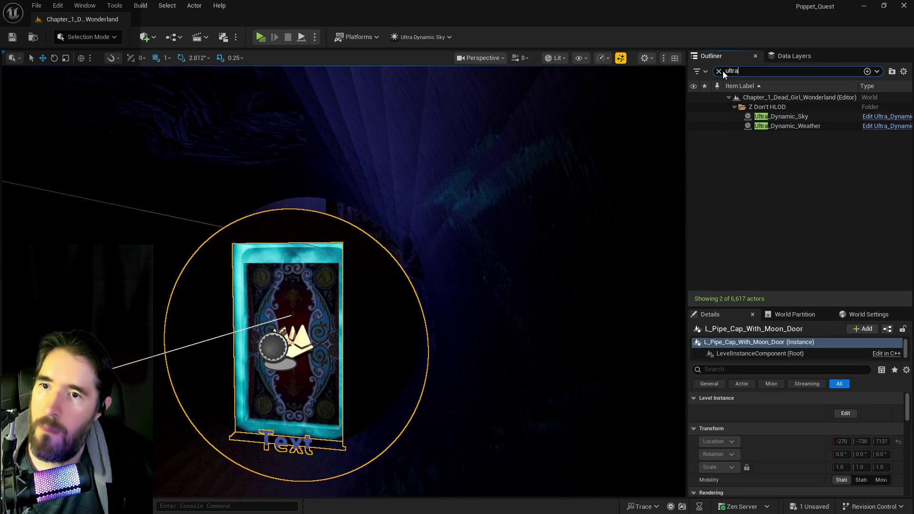
pyautogui.click(719, 71)
pyautogui.rightClick(759, 203)
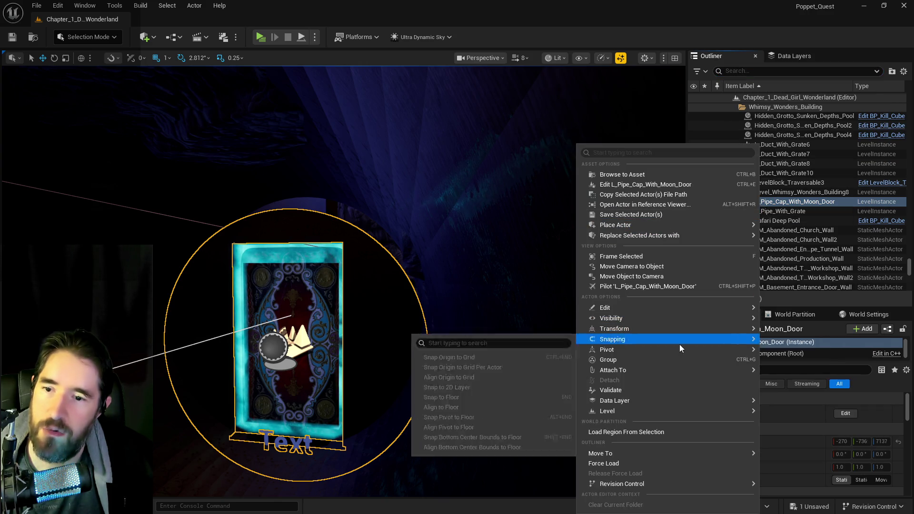
pyautogui.moveTo(625, 330)
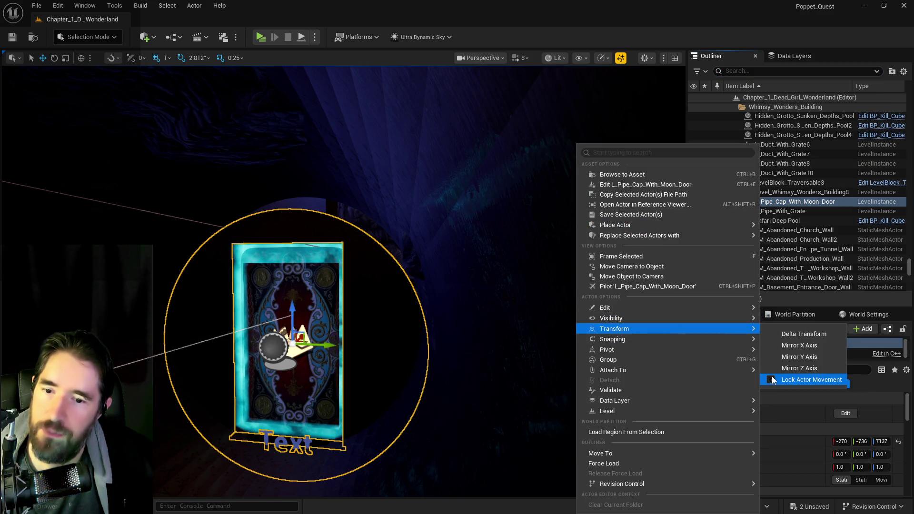
pyautogui.click(293, 315)
pyautogui.moveTo(293, 316); pyautogui.dragTo(295, 290)
# Fly through the Moon Door into the pipe tunnel and save all changes
pyautogui.press('s')
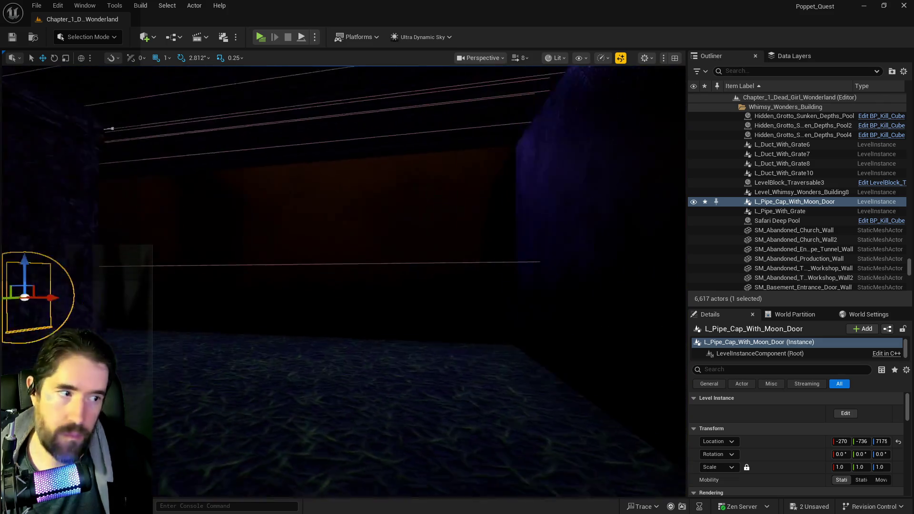
pyautogui.press('f')
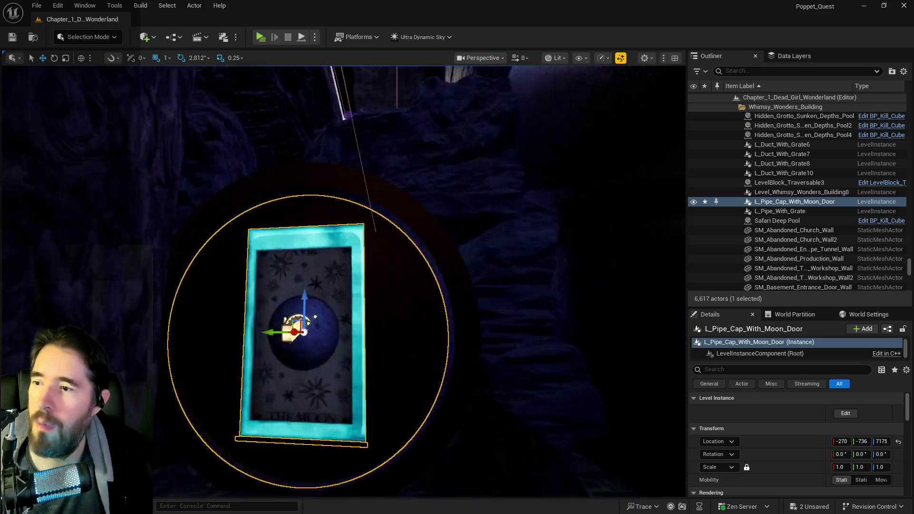
pyautogui.press('w')
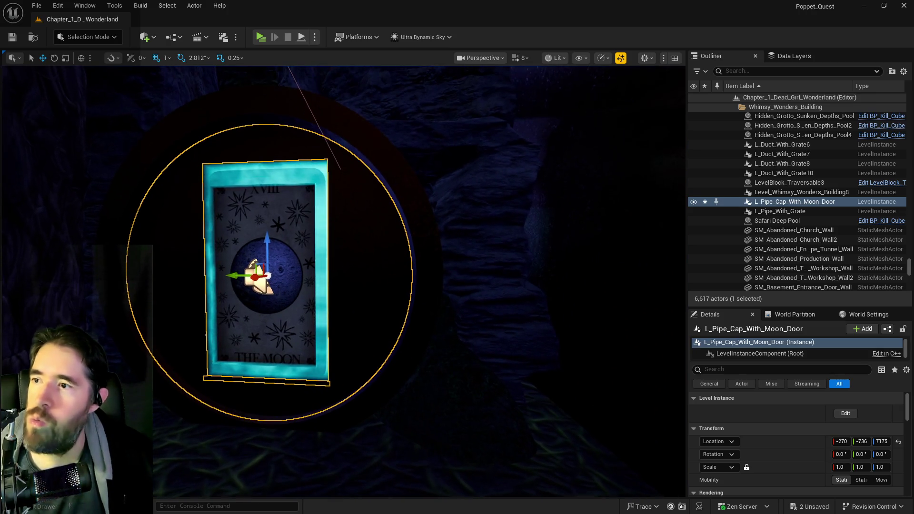
pyautogui.press('d')
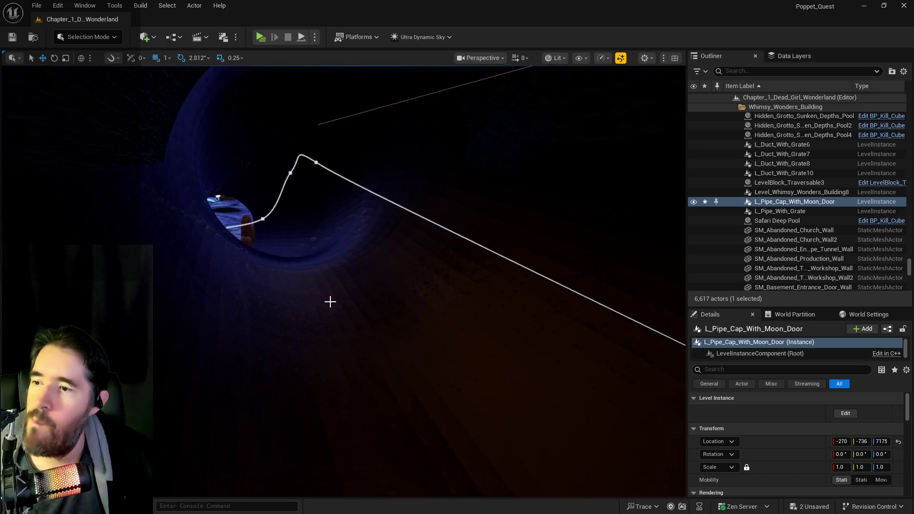
pyautogui.hotkey('ctrl', 's')
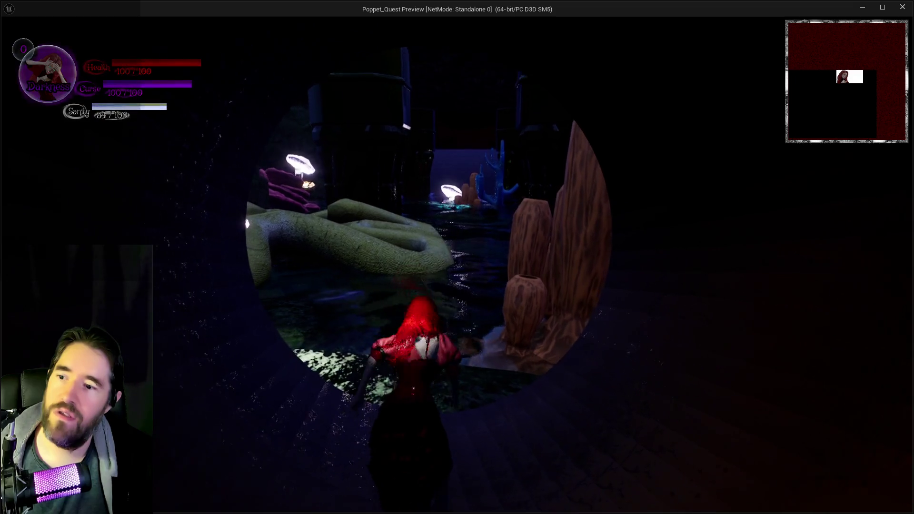
pyautogui.press('e')
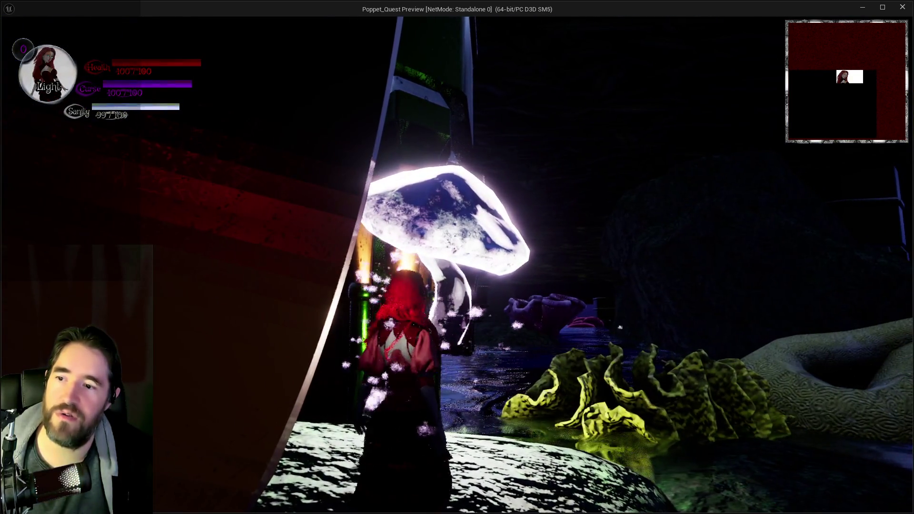
pyautogui.press('w')
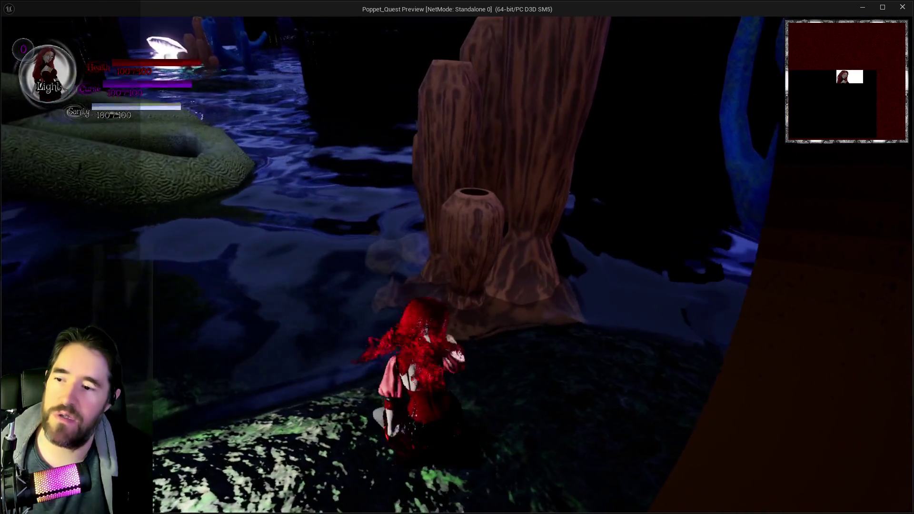
pyautogui.press('w')
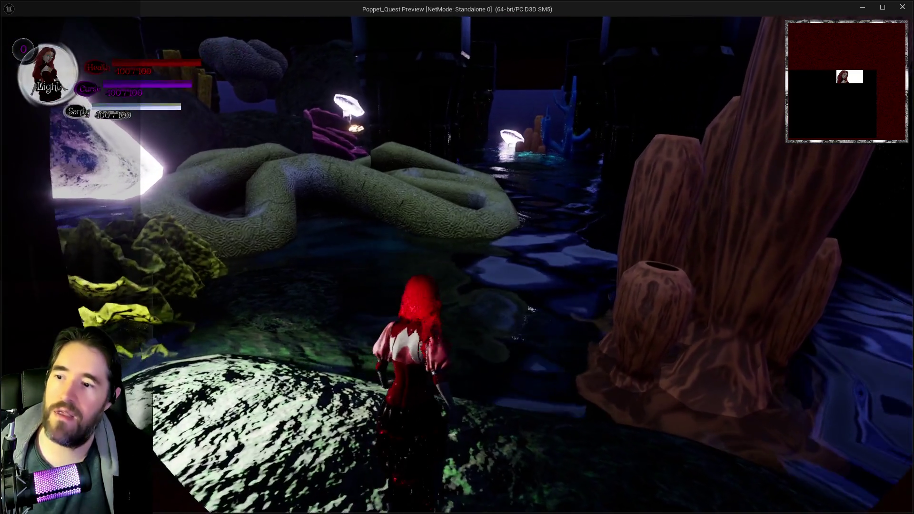
pyautogui.press('space')
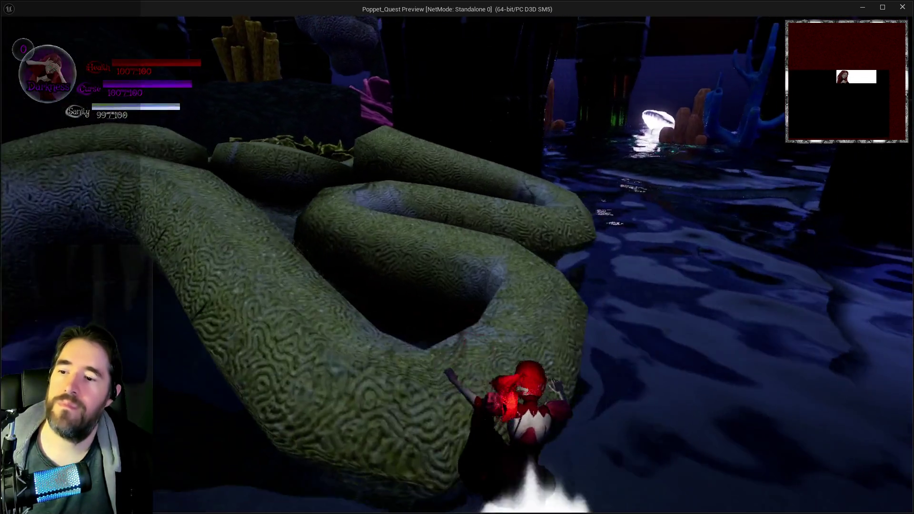
pyautogui.hotkey('alt', 'Tab')
pyautogui.press('Escape')
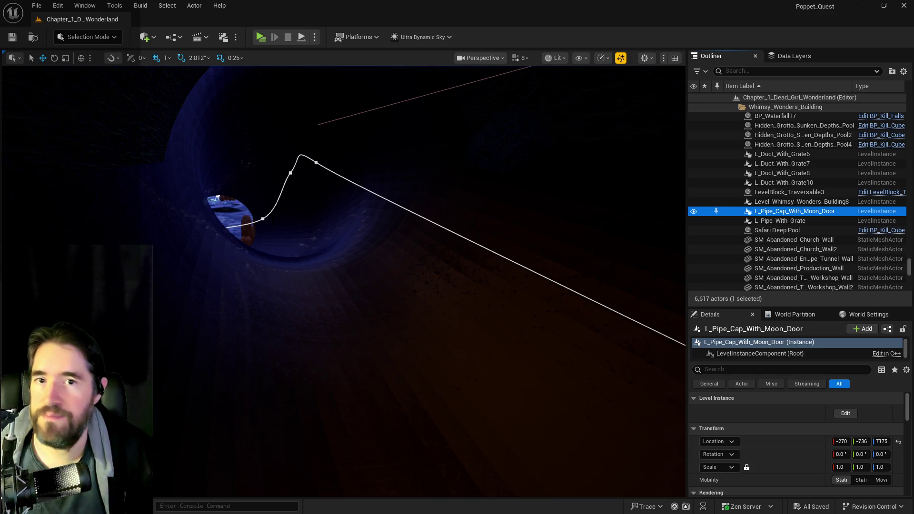
# Drop camera speed from 8 to 1 and fly around the pipe cap by the glowing mushroom
pyautogui.press('w')
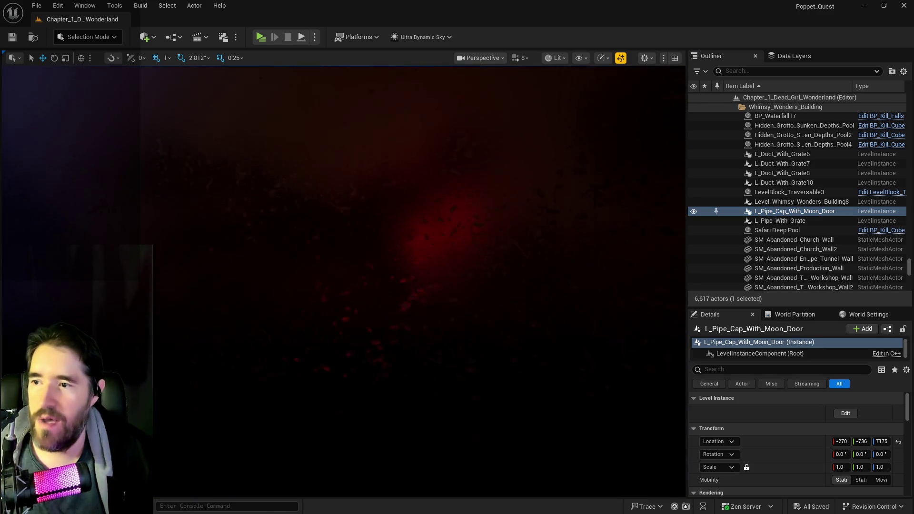
pyautogui.press('w')
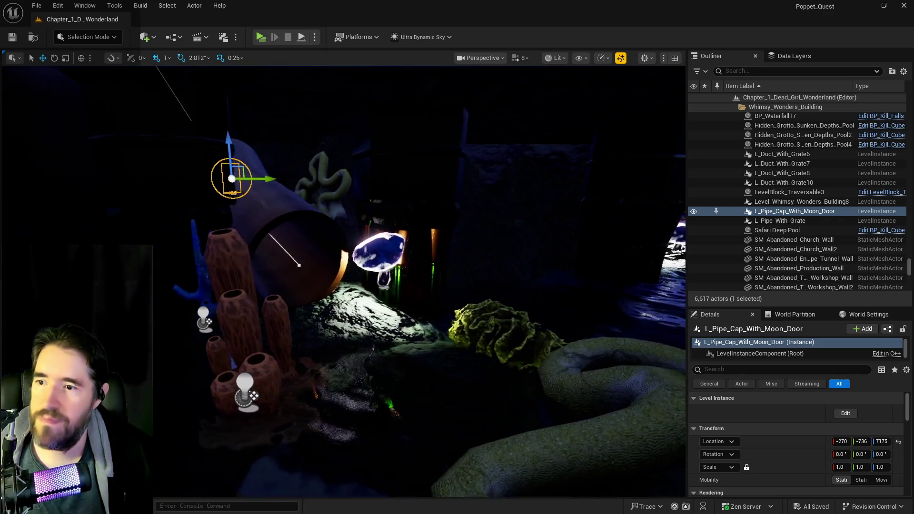
pyautogui.press('w')
pyautogui.click(522, 57)
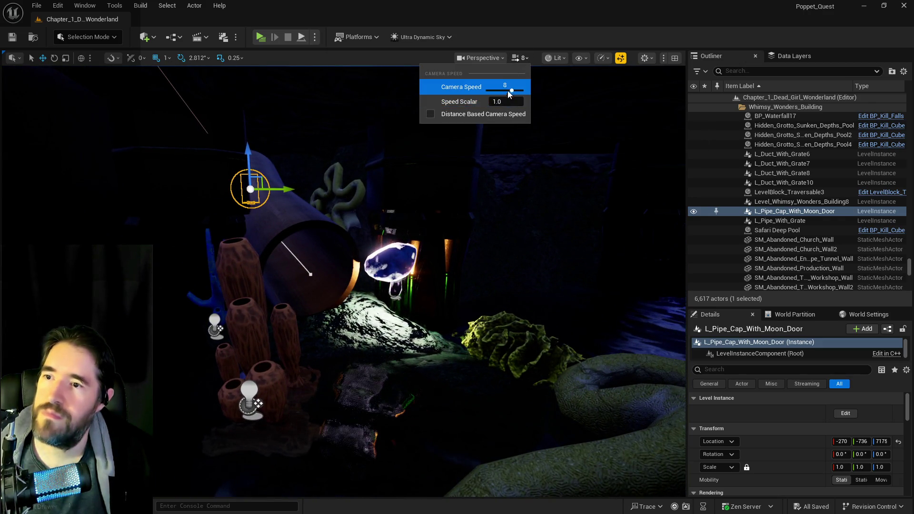
pyautogui.press('w')
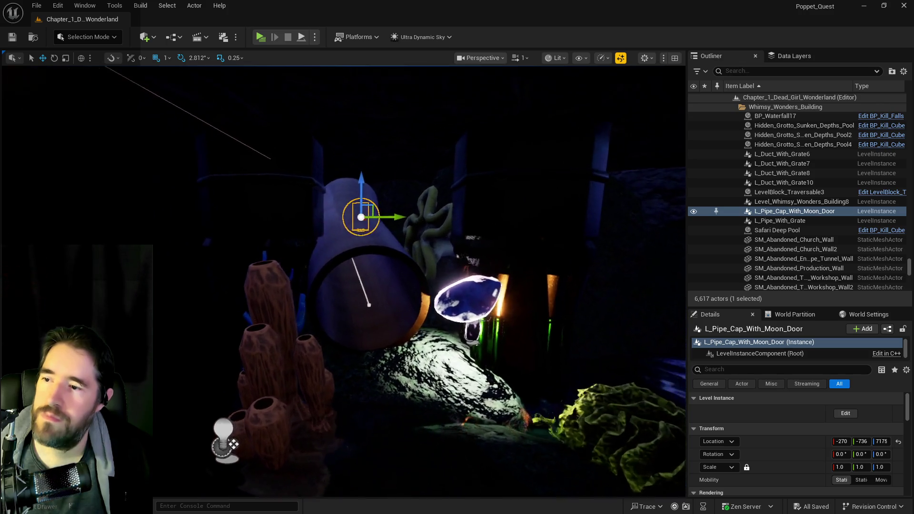
pyautogui.press('f')
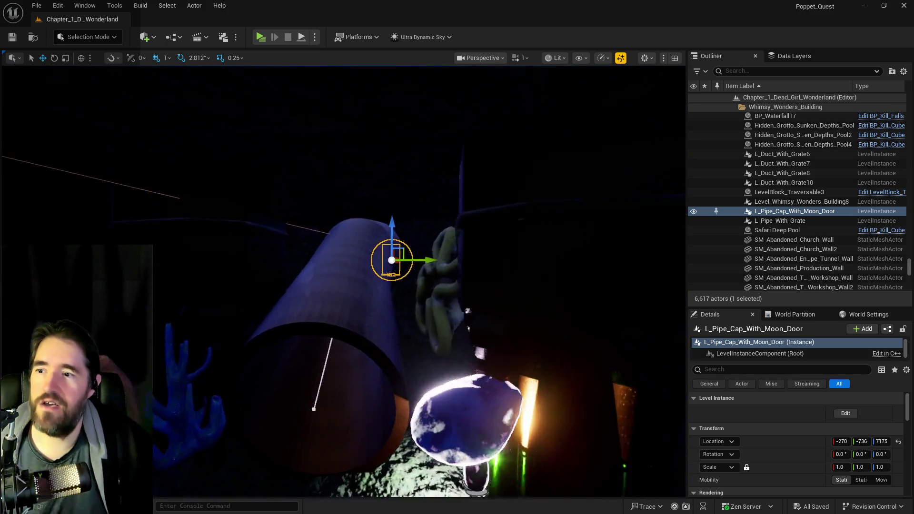
pyautogui.press('s')
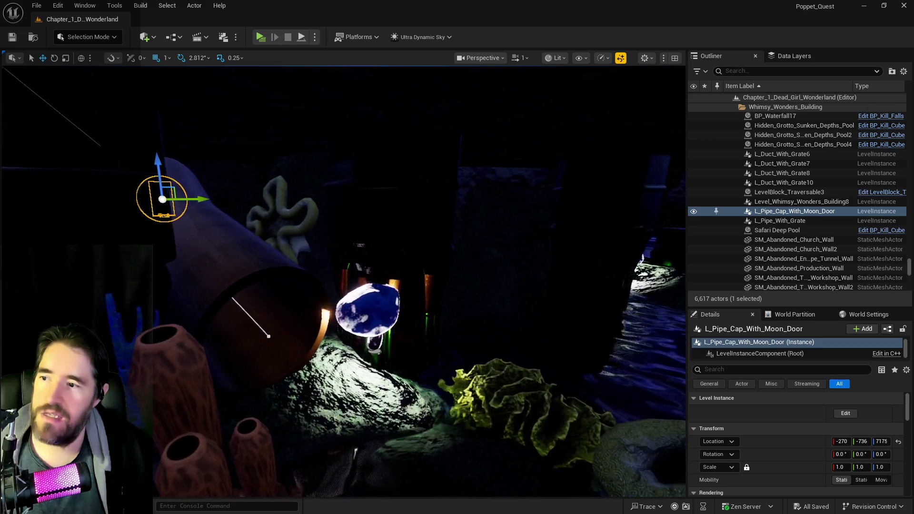
pyautogui.press('s')
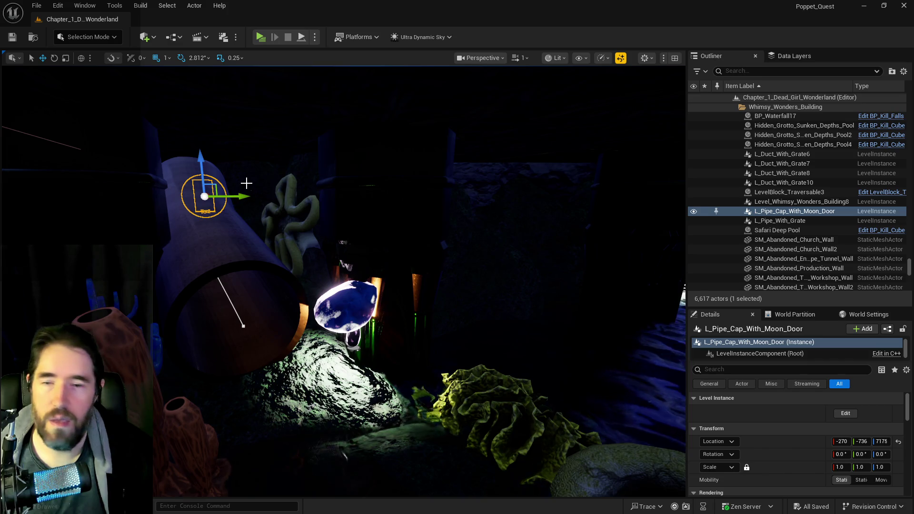
pyautogui.press('a')
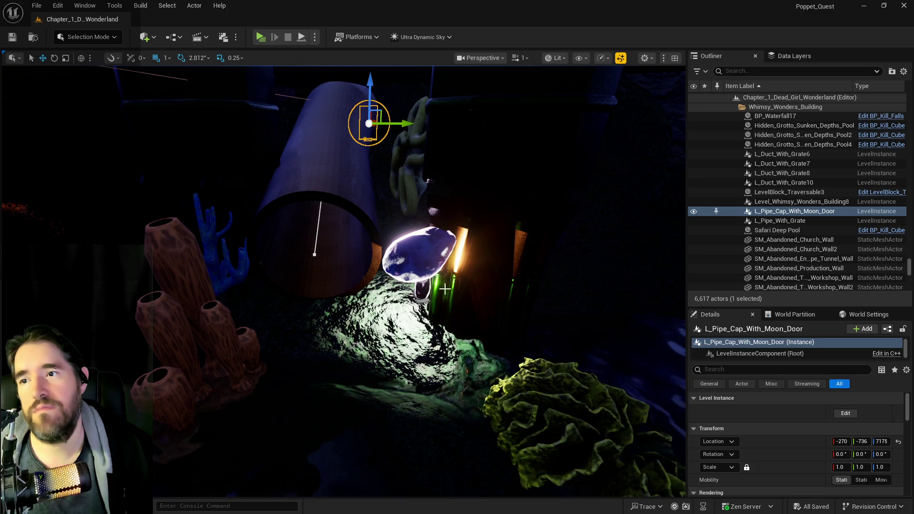
pyautogui.press('d')
pyautogui.press('a')
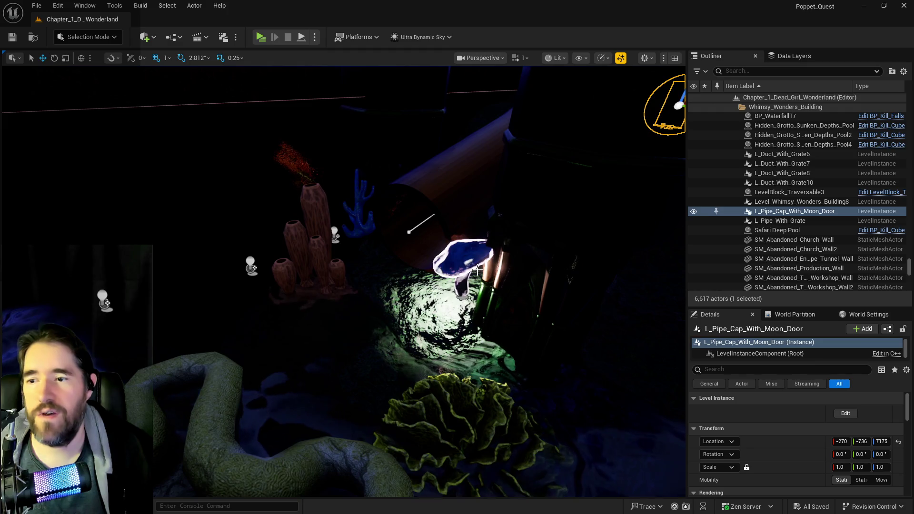
# Nudge the glowing mushroom light Protector_Light_With_Mesh43 to -297, -676, 6597
pyautogui.click(474, 272)
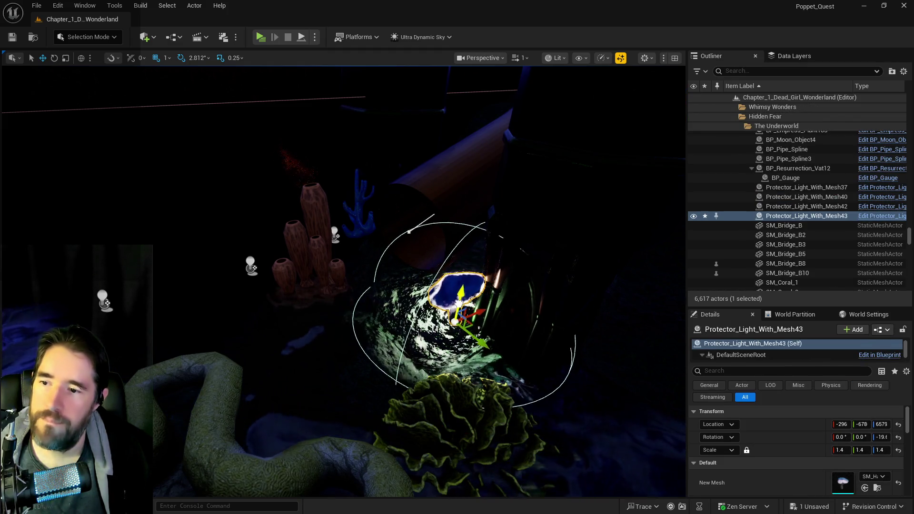
pyautogui.press('w')
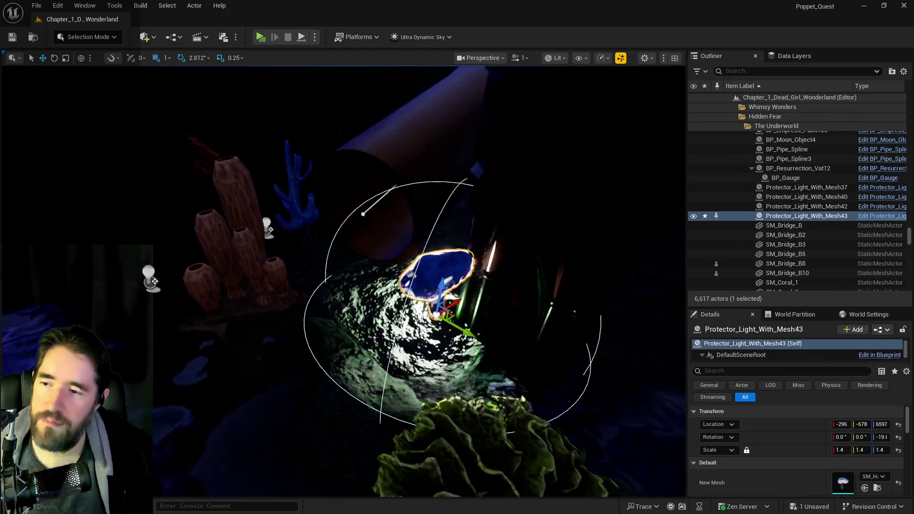
pyautogui.press('f')
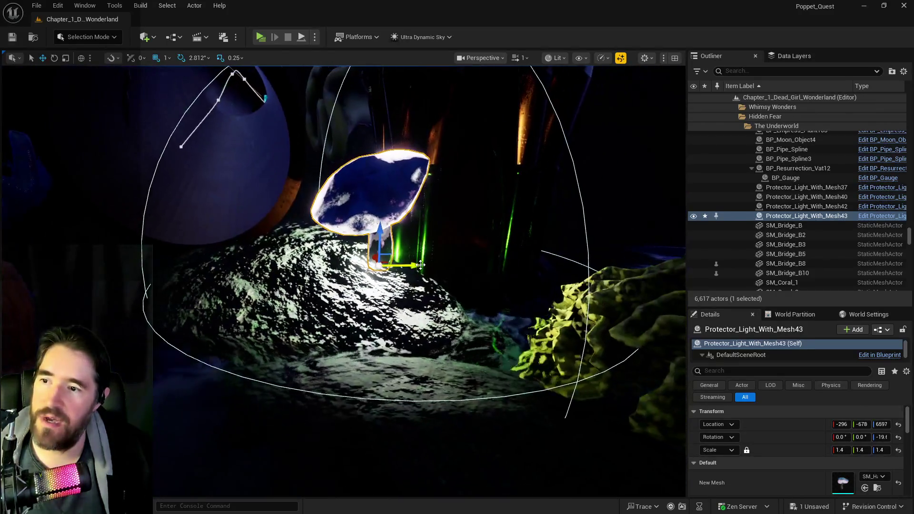
pyautogui.press('w')
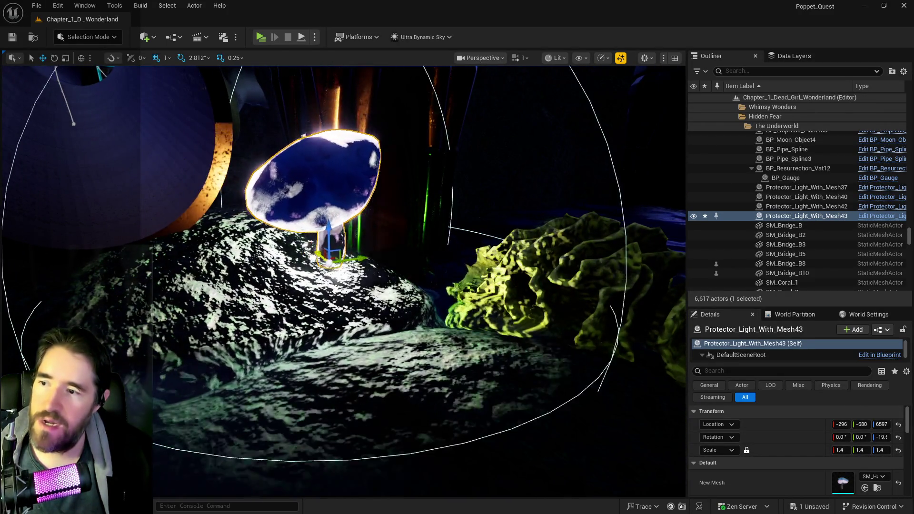
# Fly the view back across the dark cave and pick the purple coral in the pink passage
pyautogui.press('s')
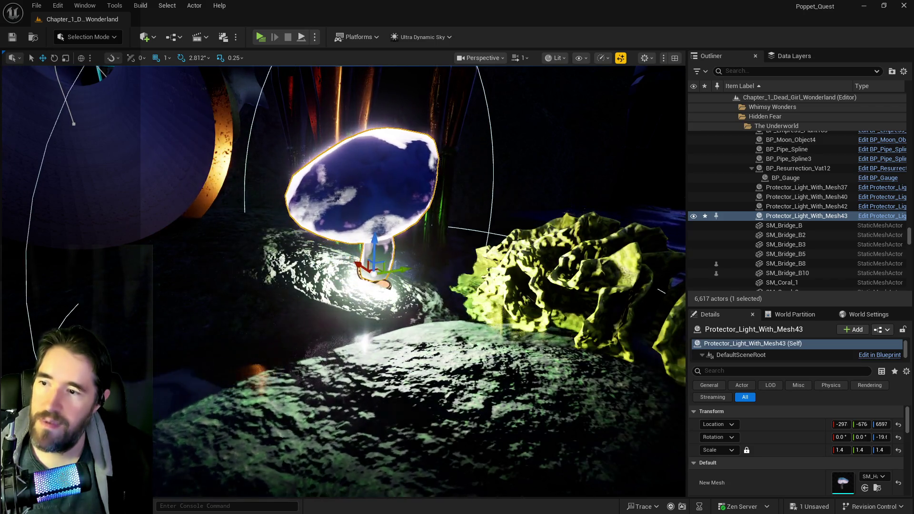
pyautogui.press('d')
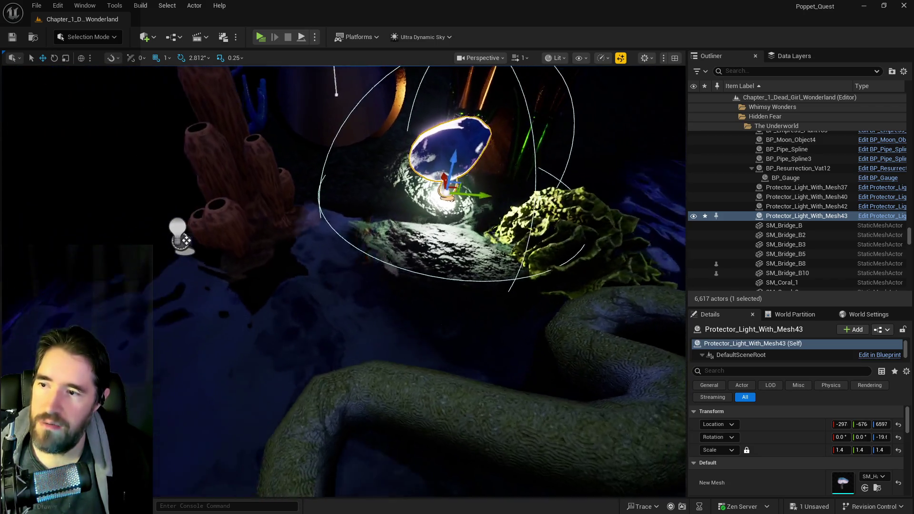
pyautogui.press('s')
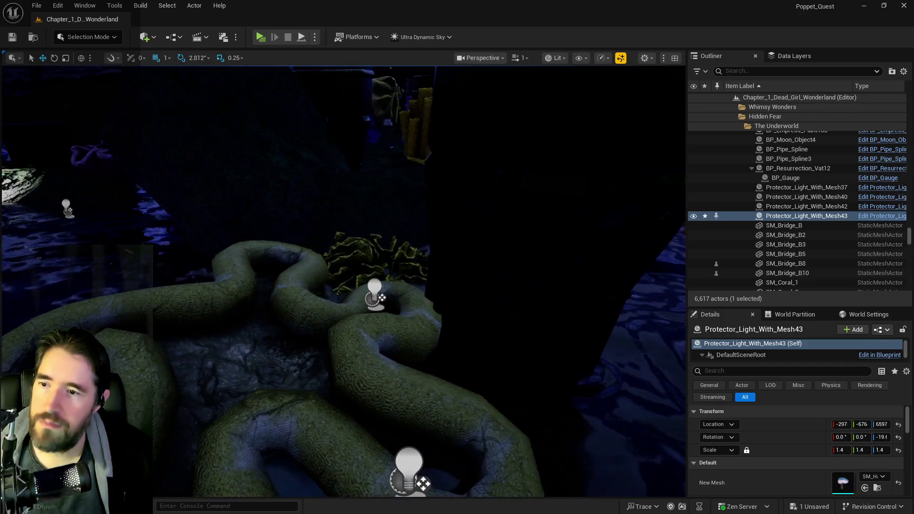
pyautogui.press('w')
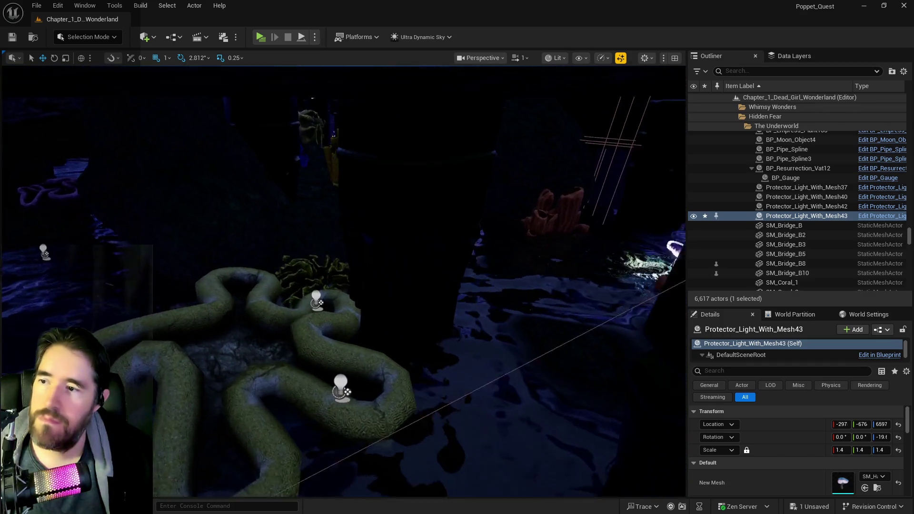
pyautogui.press('a')
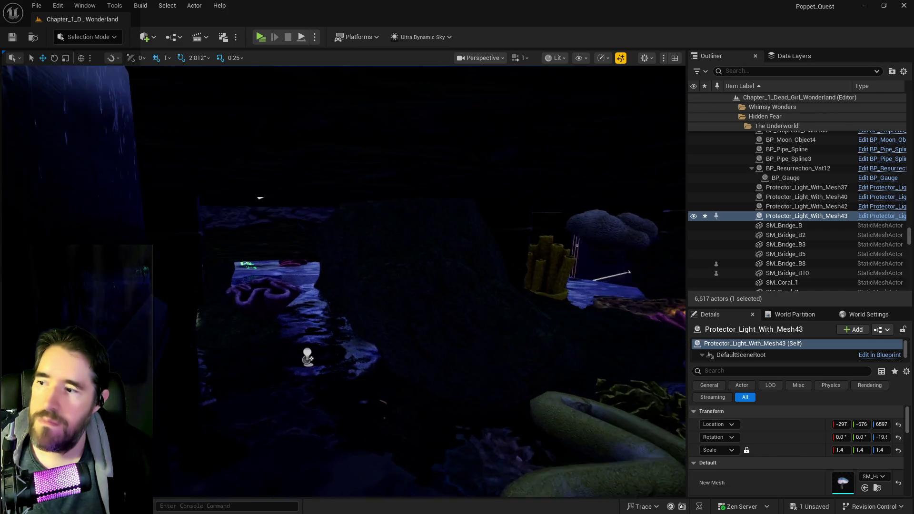
pyautogui.click(395, 263)
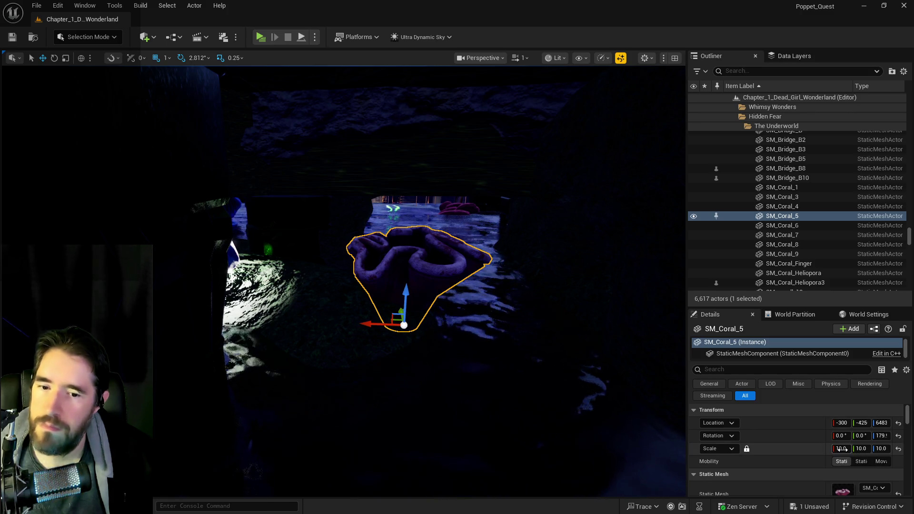
# Scale SM_Coral_5 to 5.0, slide it along Y, and tilt it onto the rock slope
pyautogui.moveTo(428, 285)
pyautogui.mouseDown()
pyautogui.moveTo(429, 266)
pyautogui.moveTo(405, 228)
pyautogui.mouseUp()
pyautogui.moveTo(490, 348); pyautogui.dragTo(501, 347)
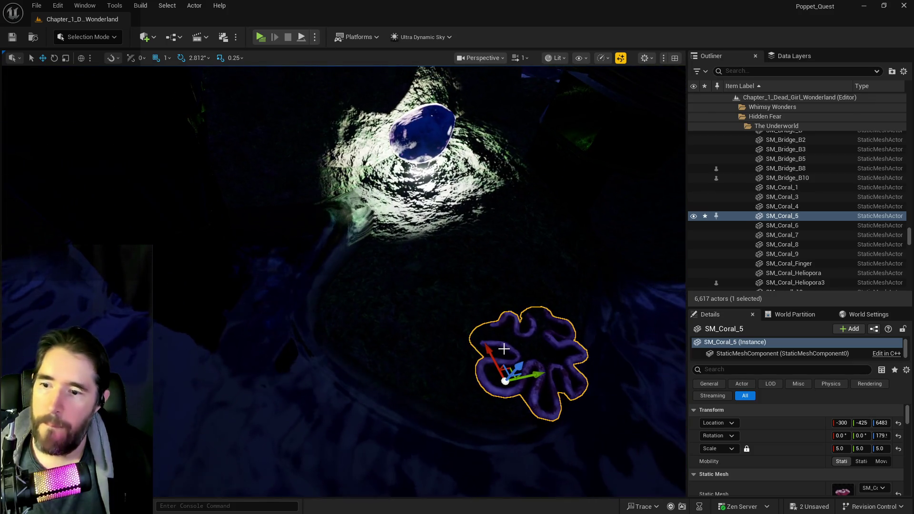
pyautogui.moveTo(536, 376)
pyautogui.mouseDown()
pyautogui.moveTo(375, 376)
pyautogui.moveTo(314, 283)
pyautogui.moveTo(315, 238)
pyautogui.moveTo(304, 229)
pyautogui.moveTo(312, 266)
pyautogui.moveTo(311, 209)
pyautogui.moveTo(312, 247)
pyautogui.mouseUp()
pyautogui.moveTo(323, 305)
pyautogui.mouseDown()
pyautogui.moveTo(338, 304)
pyautogui.moveTo(323, 305)
pyautogui.mouseUp()
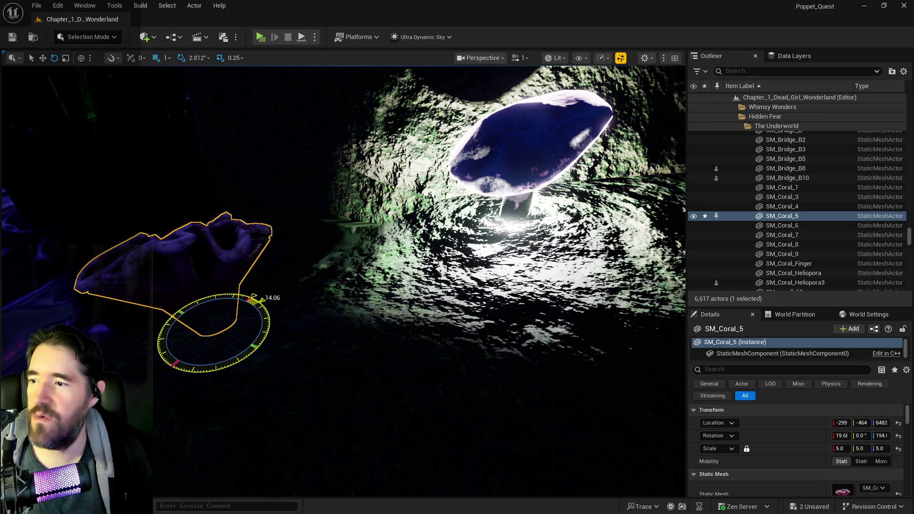
pyautogui.moveTo(444, 337)
pyautogui.mouseDown()
pyautogui.moveTo(543, 332)
pyautogui.moveTo(381, 304)
pyautogui.moveTo(381, 343)
pyautogui.moveTo(390, 347)
pyautogui.moveTo(381, 350)
pyautogui.mouseUp()
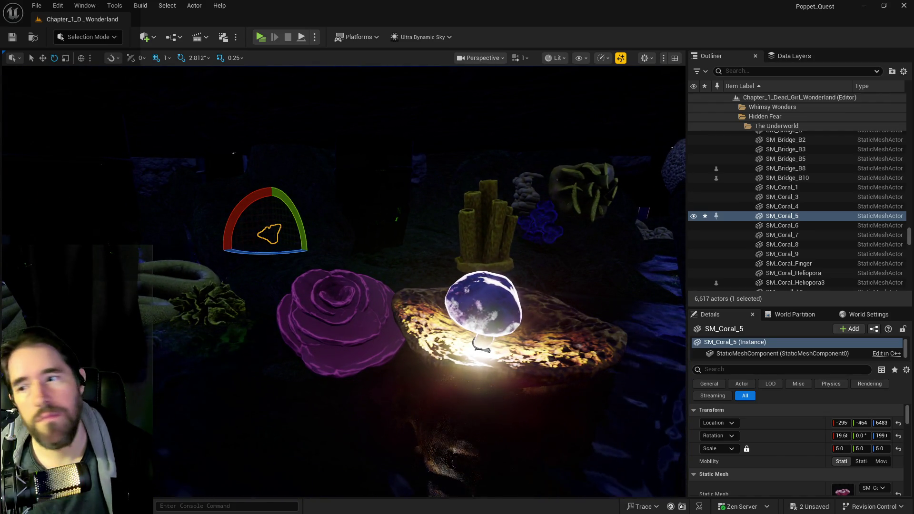
pyautogui.moveTo(381, 350)
pyautogui.mouseDown()
pyautogui.moveTo(364, 357)
pyautogui.moveTo(361, 304)
pyautogui.moveTo(335, 314)
pyautogui.moveTo(450, 281)
pyautogui.mouseUp()
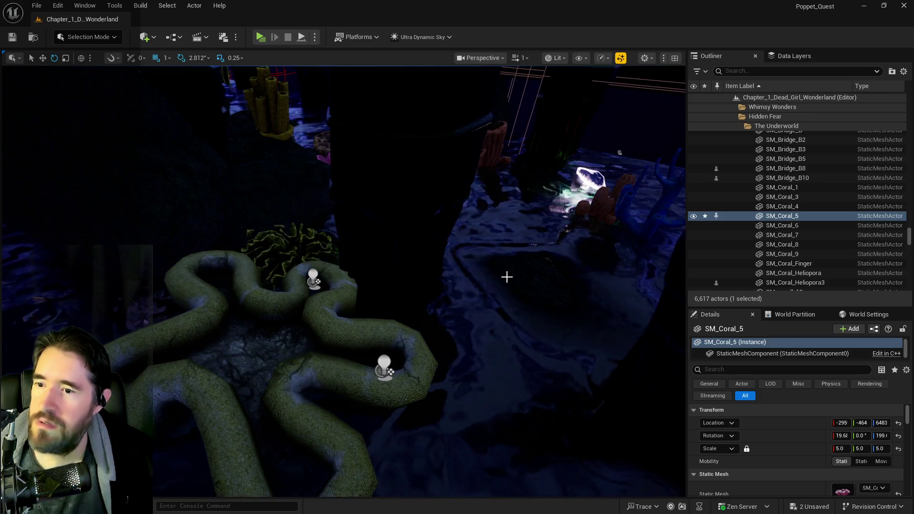
pyautogui.moveTo(554, 275); pyautogui.dragTo(523, 257)
pyautogui.moveTo(154, 110)
pyautogui.mouseDown()
pyautogui.moveTo(154, 100)
pyautogui.moveTo(154, 122)
pyautogui.mouseUp()
pyautogui.scroll(5, 552, 287)
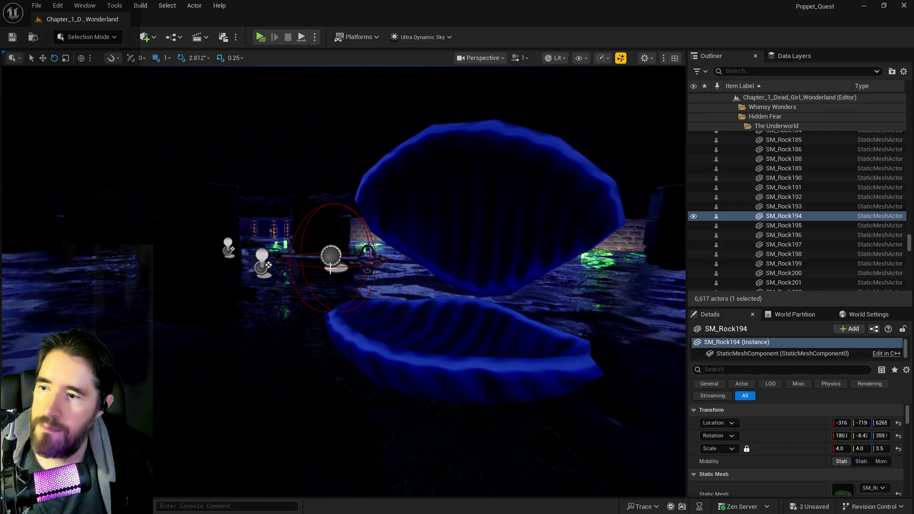
# Uncheck Is Open on BP_shell5, undoing an accidental lowering of the shell
pyautogui.click(336, 260)
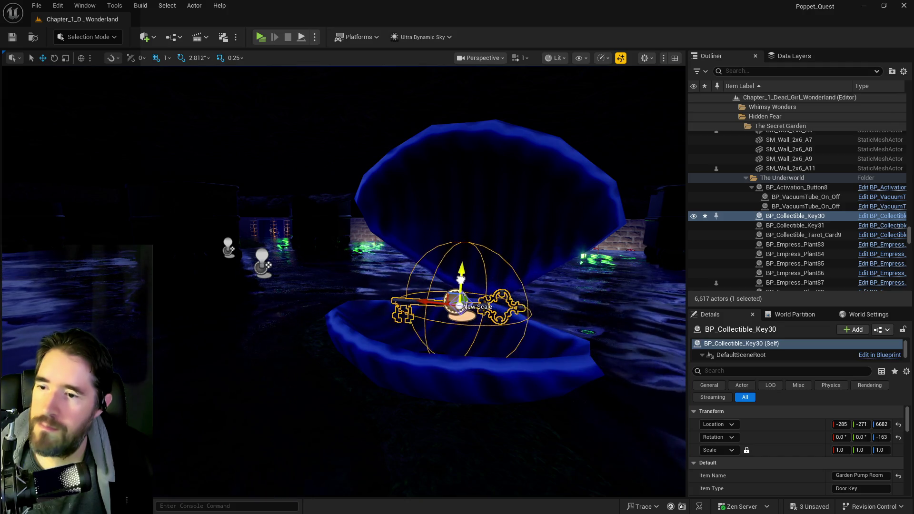
pyautogui.click(502, 227)
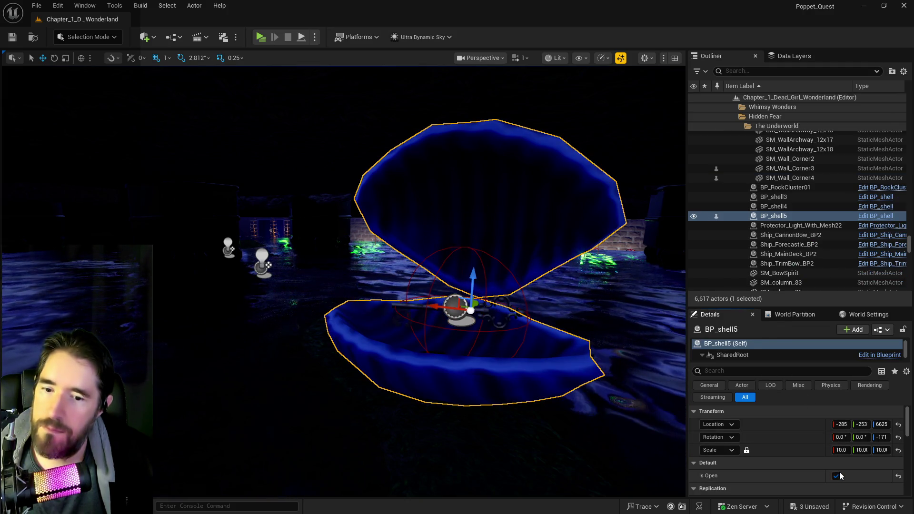
pyautogui.click(838, 476)
pyautogui.moveTo(470, 278); pyautogui.dragTo(469, 285)
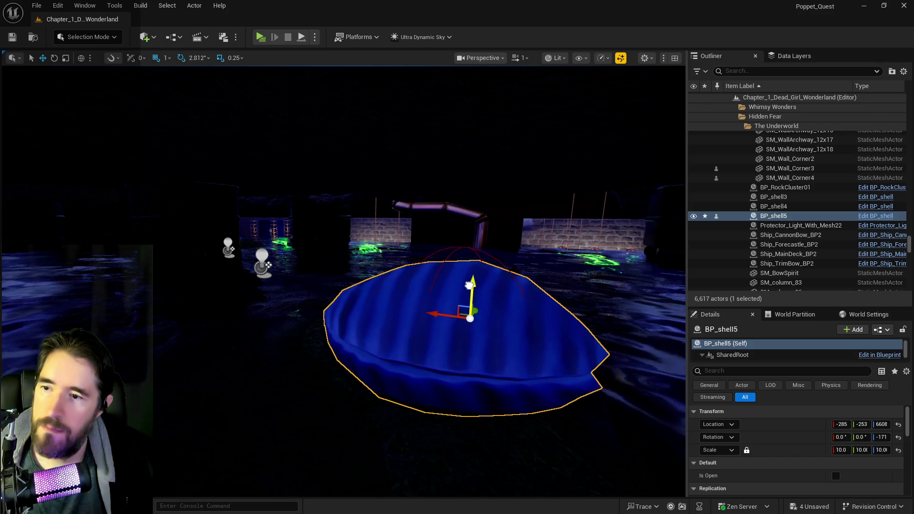
pyautogui.hotkey('ctrl', 'z')
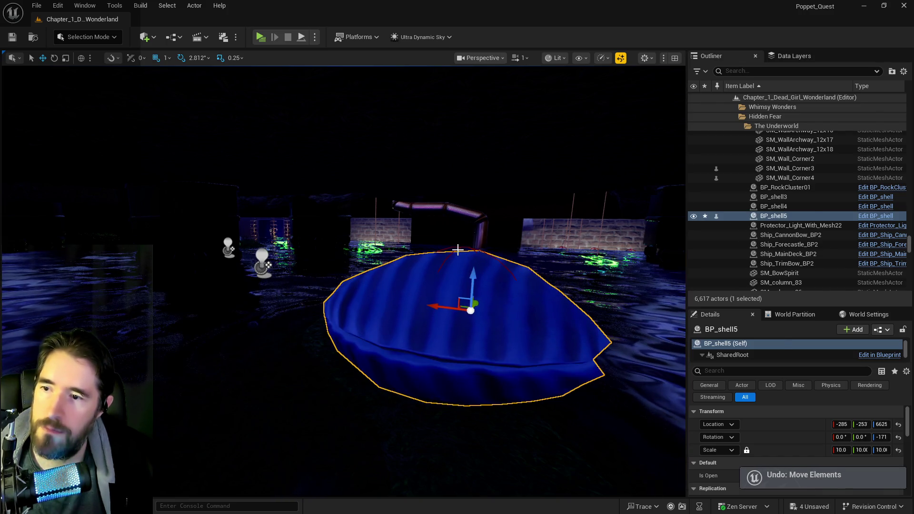
# Frame the key and clam shell together to check the key sits inside
pyautogui.click(456, 249)
pyautogui.click(459, 247)
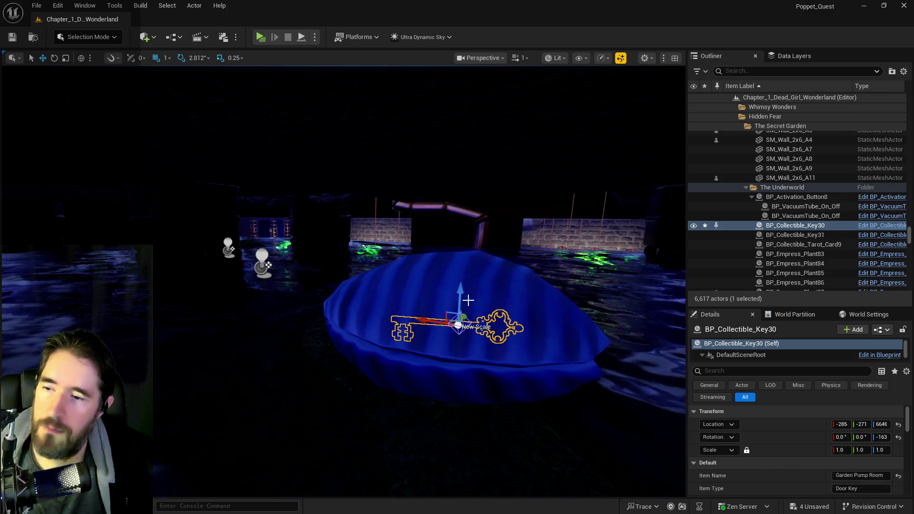
pyautogui.press('f')
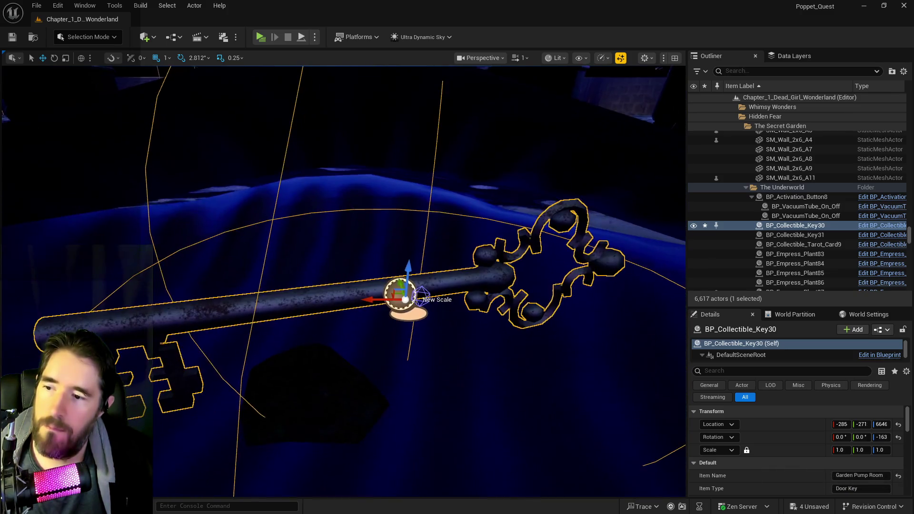
pyautogui.scroll(-3, 406, 299)
pyautogui.scroll(1, 403, 268)
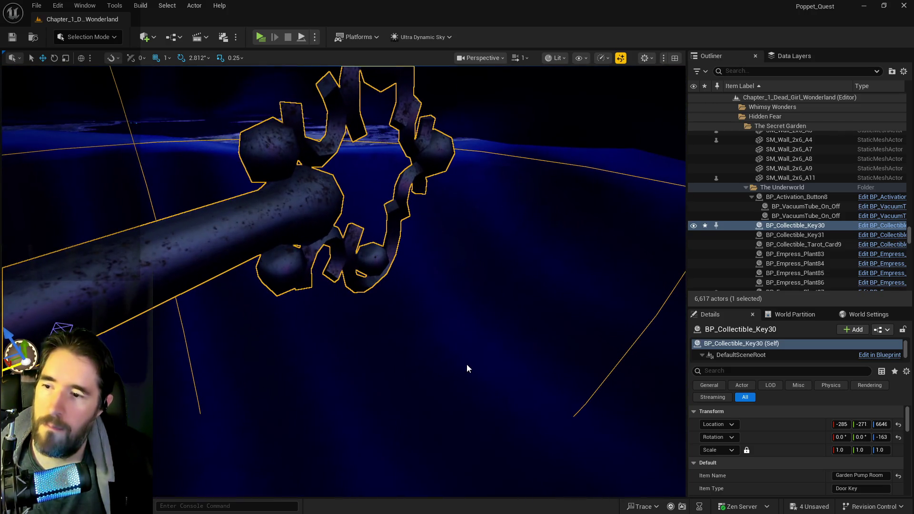
pyautogui.keyDown('ctrl'); pyautogui.click(467, 367); pyautogui.keyUp('ctrl')
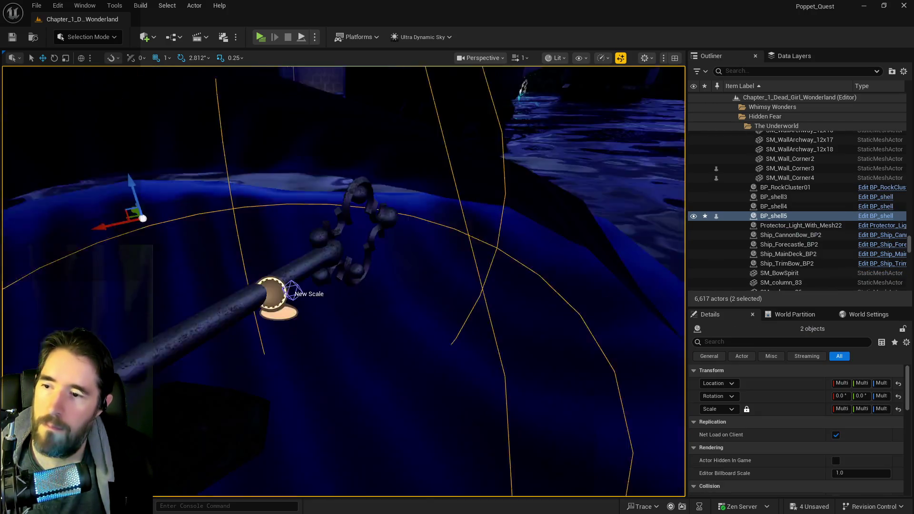
pyautogui.press('f')
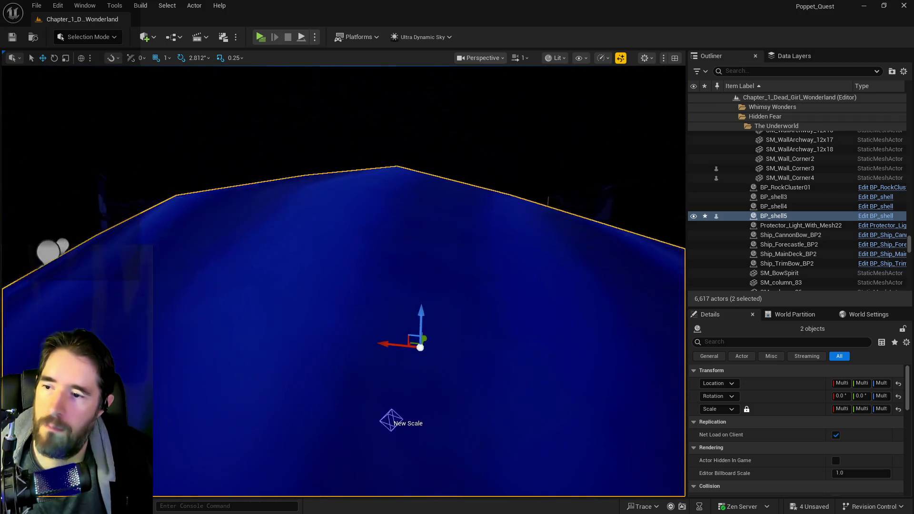
pyautogui.scroll(2, 469, 318)
pyautogui.scroll(4, 493, 124)
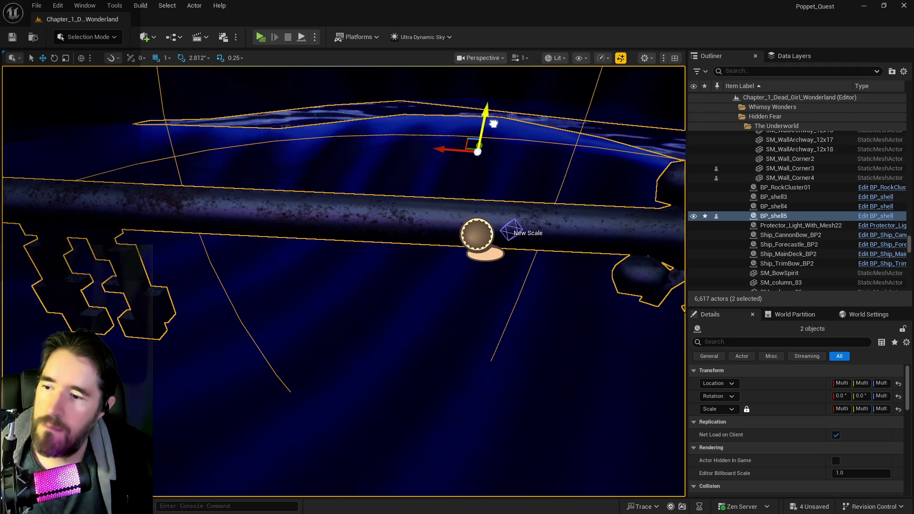
pyautogui.press('f')
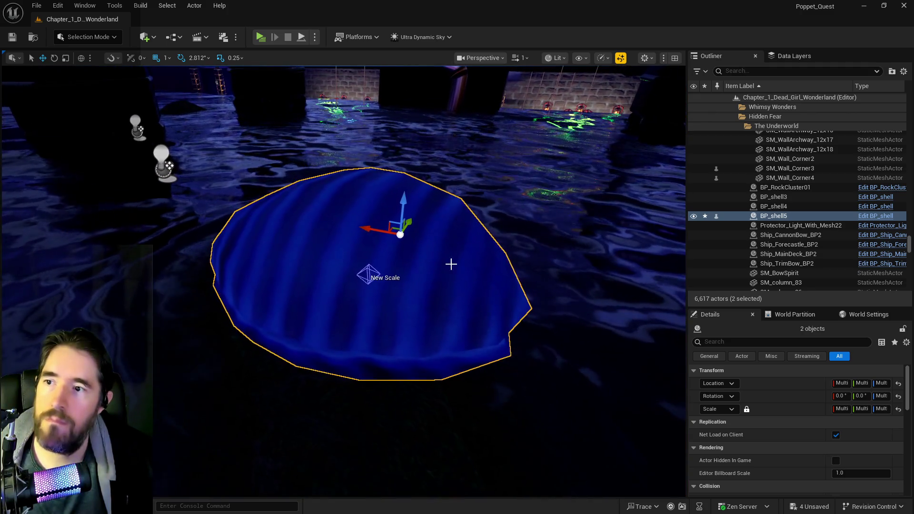
# Toggle the shell open and shut again, leaving it closed over the key
pyautogui.click(434, 301)
pyautogui.click(836, 476)
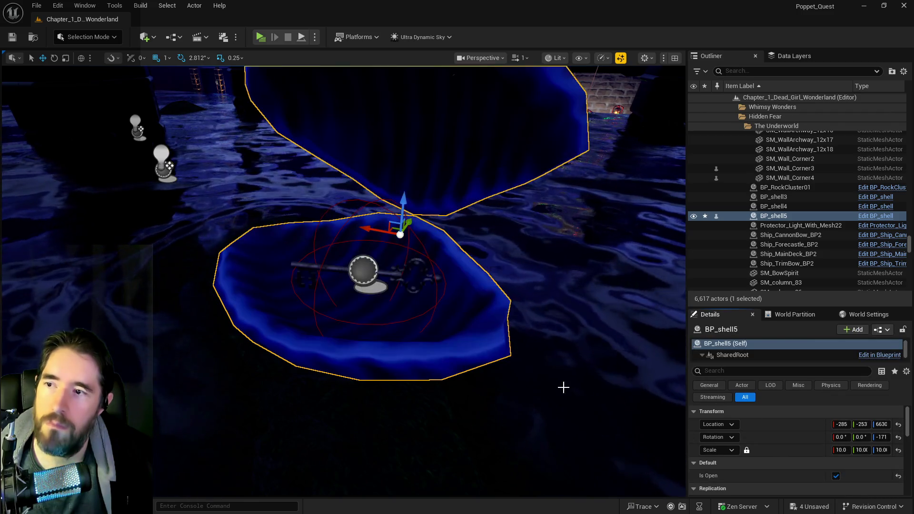
pyautogui.click(836, 475)
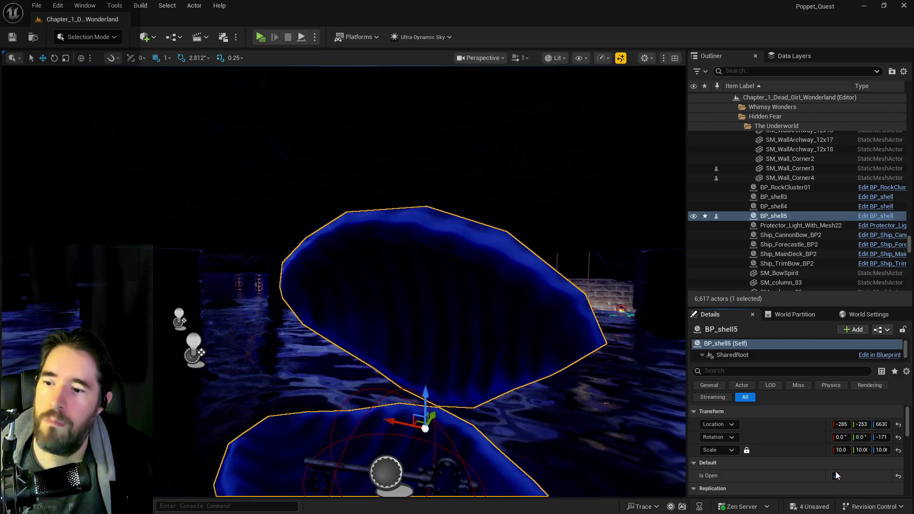
pyautogui.moveTo(524, 418)
pyautogui.mouseDown()
pyautogui.moveTo(498, 430)
pyautogui.moveTo(476, 410)
pyautogui.moveTo(498, 430)
pyautogui.moveTo(489, 398)
pyautogui.moveTo(450, 388)
pyautogui.moveTo(456, 391)
pyautogui.mouseUp()
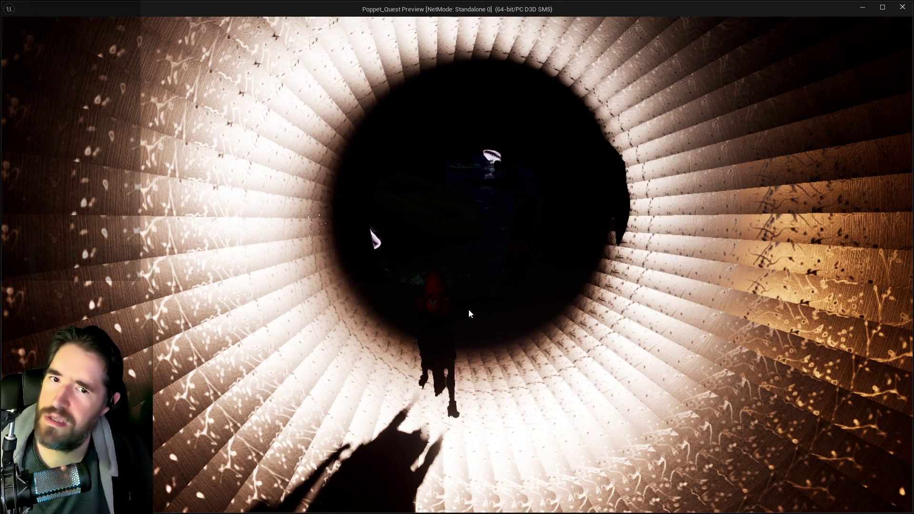
# Walk the character through the water to the key, then stop the play test
pyautogui.click(903, 7)
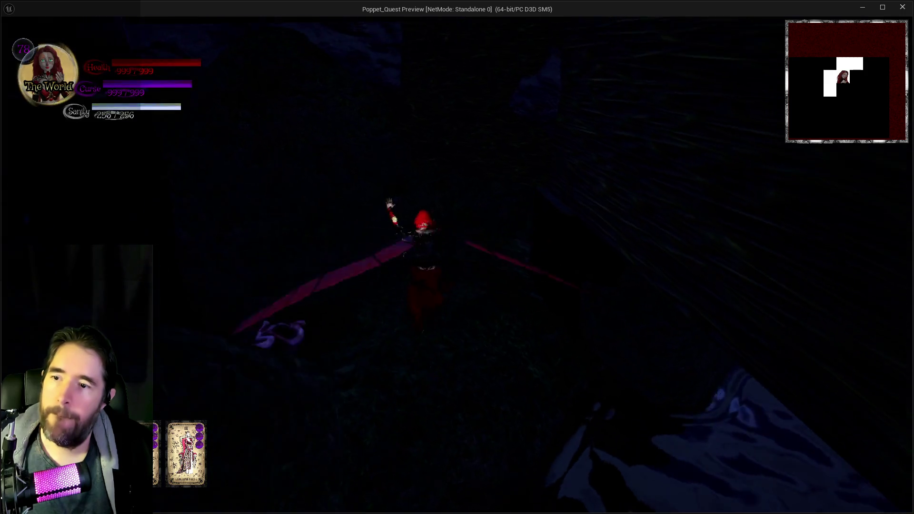
pyautogui.press('w')
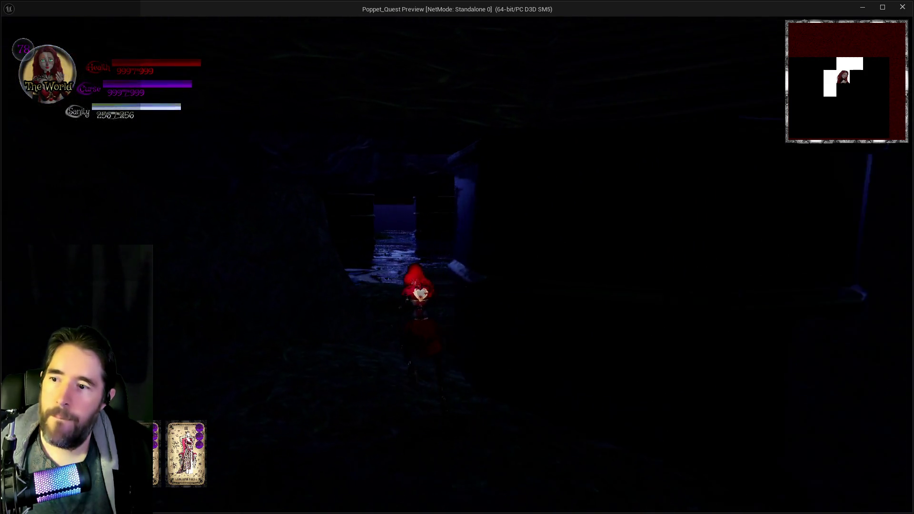
pyautogui.press('w')
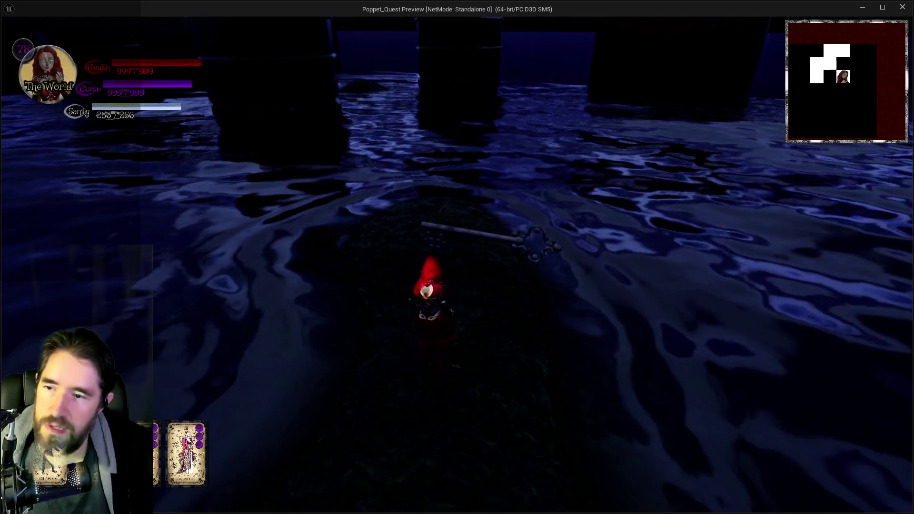
pyautogui.hotkey('alt', 'Tab')
pyautogui.click(402, 375)
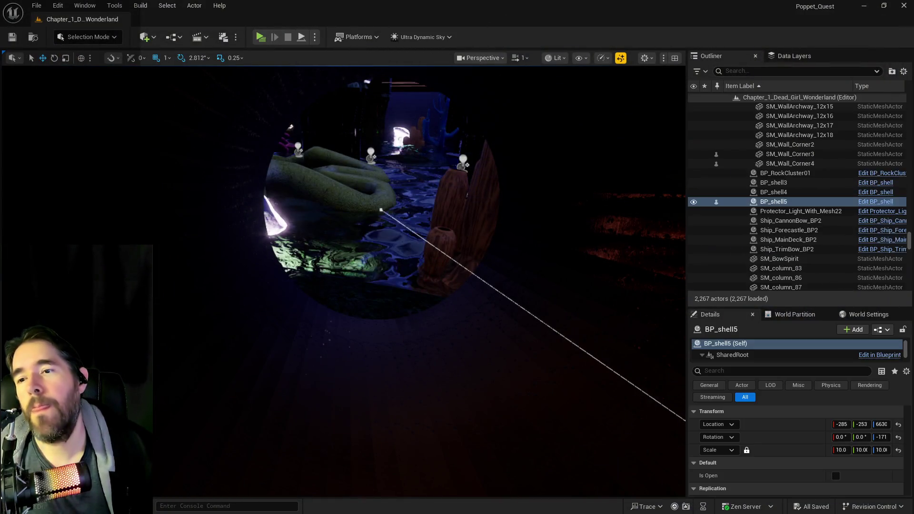
# End play, clear the data layer filter, and try actions on DL_C2_The_Sunken_Depths
pyautogui.press('Escape')
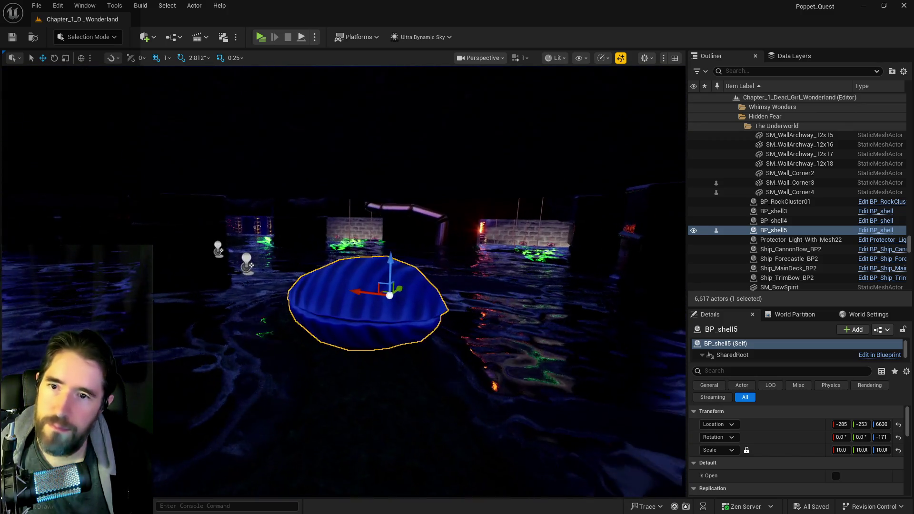
pyautogui.click(770, 58)
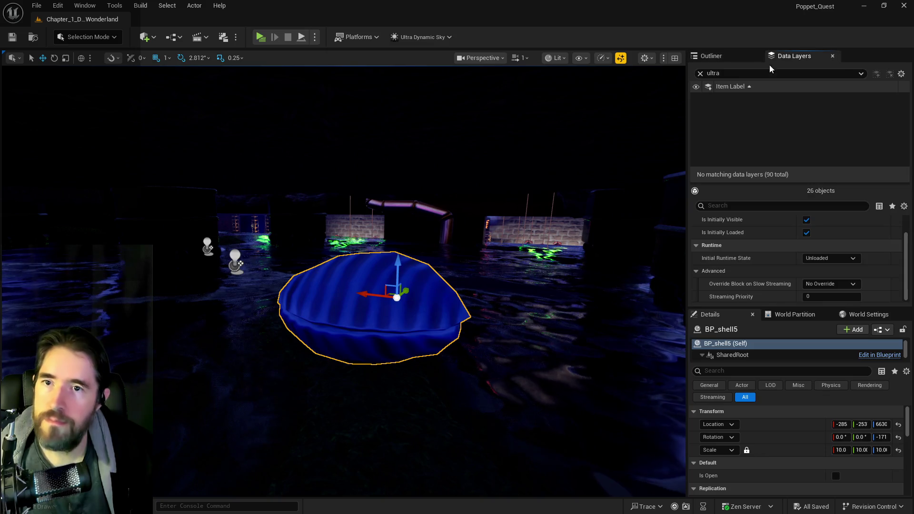
pyautogui.click(700, 73)
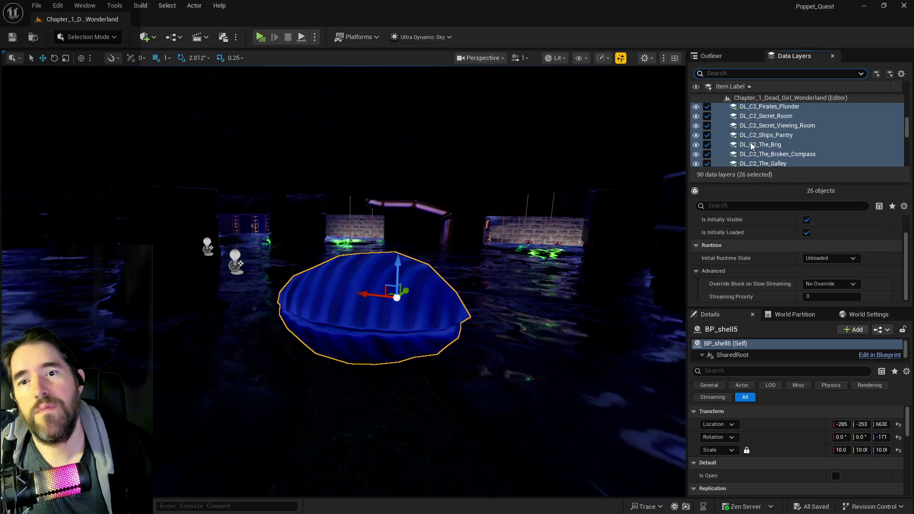
pyautogui.scroll(-3, 752, 146)
pyautogui.click(758, 150)
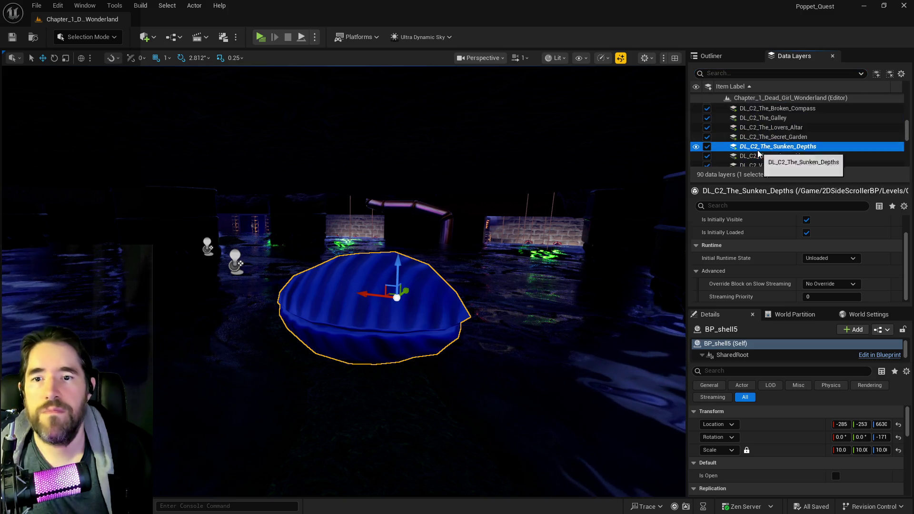
pyautogui.rightClick(758, 153)
pyautogui.click(767, 246)
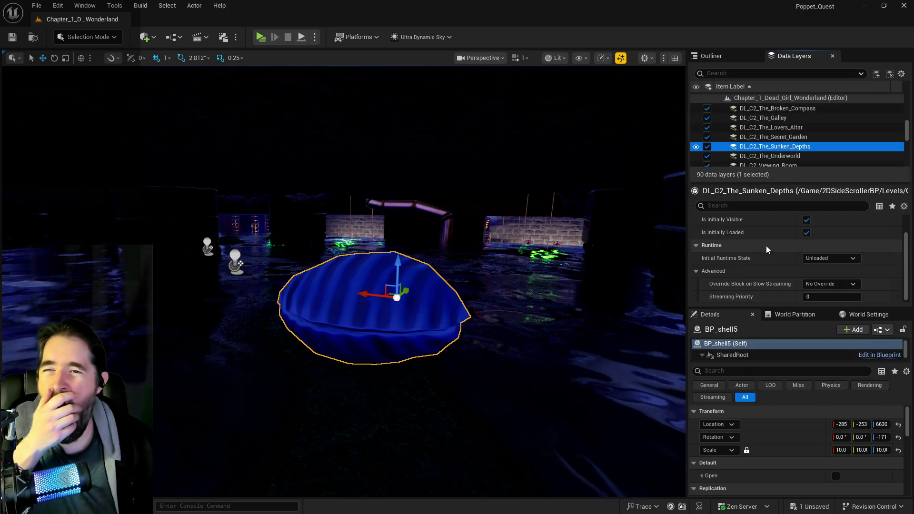
# Add the selected clam shell to the DL_C2_The_Underworld data layer
pyautogui.scroll(2, 771, 163)
pyautogui.scroll(-2, 771, 163)
pyautogui.scroll(-1, 770, 162)
pyautogui.click(771, 142)
pyautogui.rightClick(773, 143)
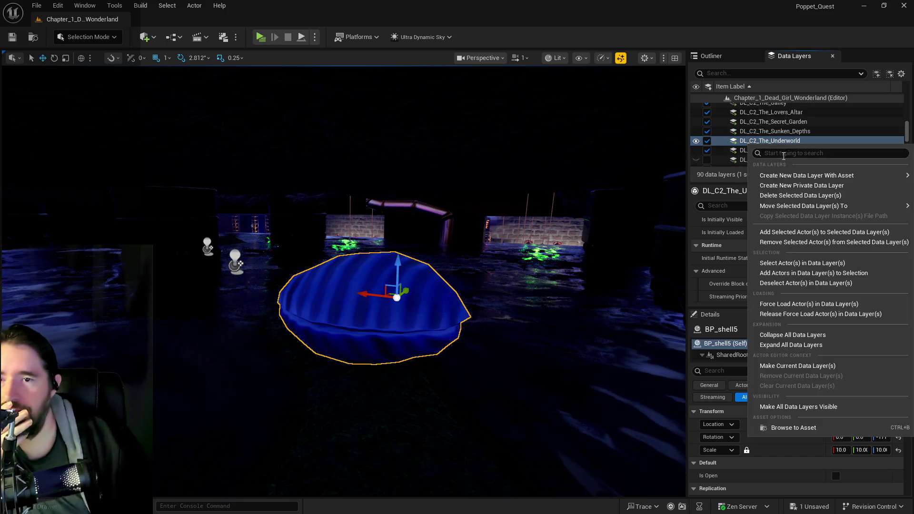
pyautogui.moveTo(791, 208)
pyautogui.click(789, 232)
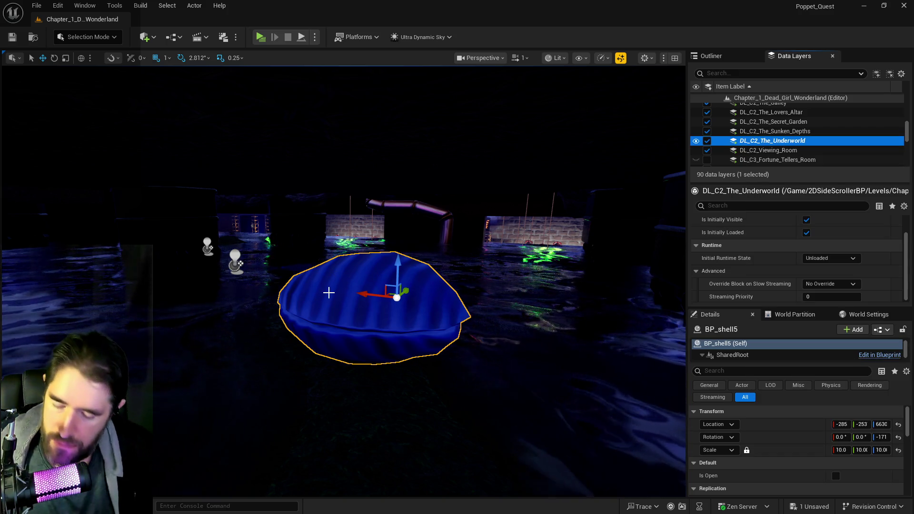
pyautogui.moveTo(328, 293)
pyautogui.mouseDown()
pyautogui.moveTo(547, 297)
pyautogui.moveTo(552, 310)
pyautogui.moveTo(538, 330)
pyautogui.moveTo(486, 341)
pyautogui.mouseUp()
# Paste the copied clam shell as BP_shell6 beside the rock and key
pyautogui.moveTo(409, 319); pyautogui.dragTo(392, 318)
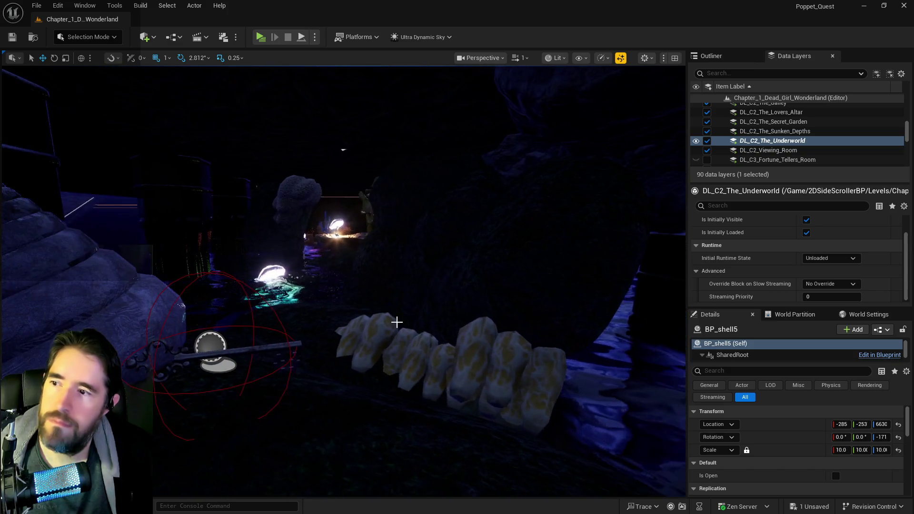
pyautogui.scroll(-5, 788, 445)
pyautogui.scroll(4, 793, 449)
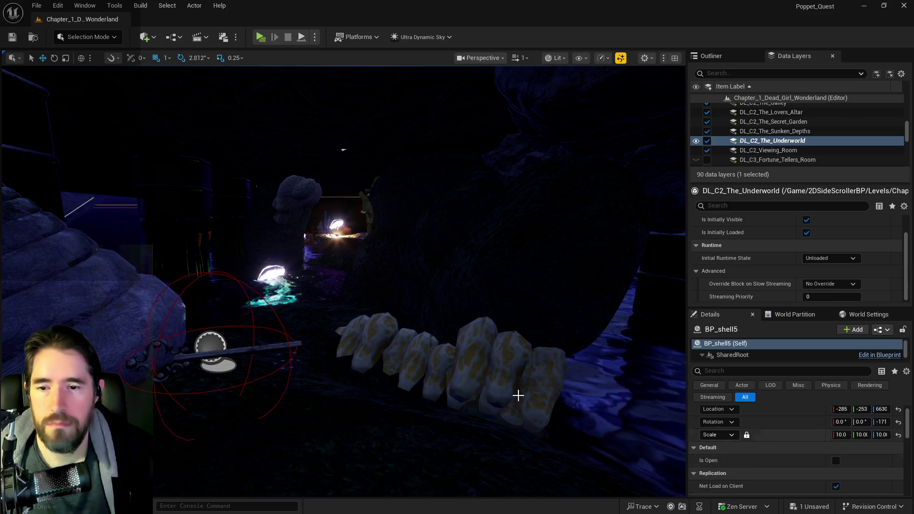
pyautogui.moveTo(514, 289); pyautogui.dragTo(394, 330)
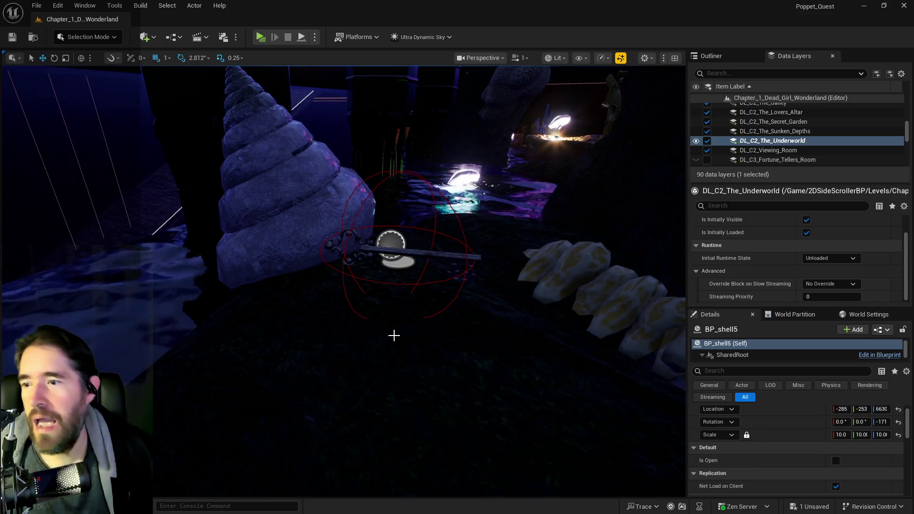
pyautogui.rightClick(404, 339)
pyautogui.moveTo(556, 352)
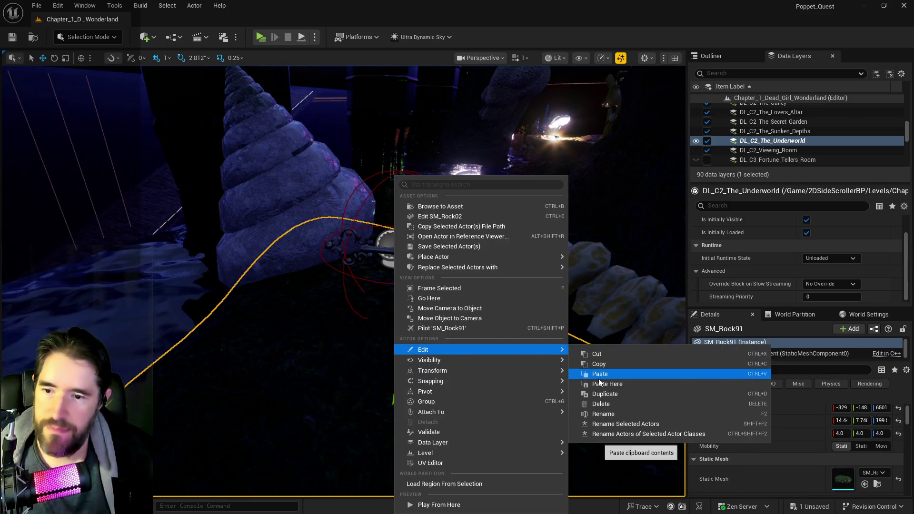
pyautogui.click(598, 382)
# Raise BP_shell6 to height 6842 and turn it into place beside the rock
pyautogui.moveTo(397, 313)
pyautogui.mouseDown()
pyautogui.moveTo(399, 298)
pyautogui.moveTo(422, 305)
pyautogui.mouseUp()
pyautogui.moveTo(435, 335)
pyautogui.mouseDown()
pyautogui.moveTo(523, 340)
pyautogui.moveTo(607, 405)
pyautogui.moveTo(571, 390)
pyautogui.moveTo(572, 402)
pyautogui.moveTo(599, 409)
pyautogui.mouseUp()
pyautogui.moveTo(316, 291)
pyautogui.mouseDown()
pyautogui.moveTo(333, 292)
pyautogui.moveTo(316, 292)
pyautogui.mouseUp()
pyautogui.press('r')
pyautogui.moveTo(248, 256)
pyautogui.mouseDown()
pyautogui.moveTo(226, 255)
pyautogui.moveTo(238, 257)
pyautogui.moveTo(251, 216)
pyautogui.mouseUp()
pyautogui.scroll(5, 251, 217)
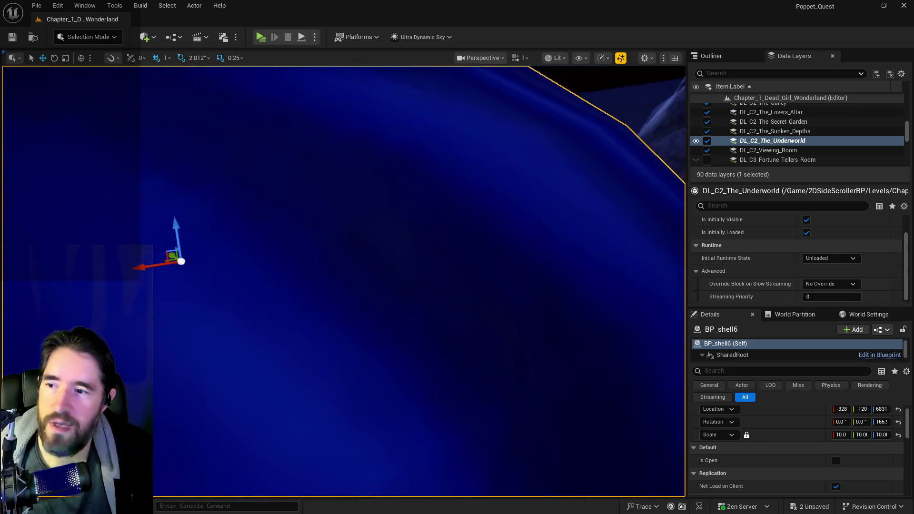
pyautogui.scroll(-5, 344, 281)
pyautogui.scroll(5, 343, 281)
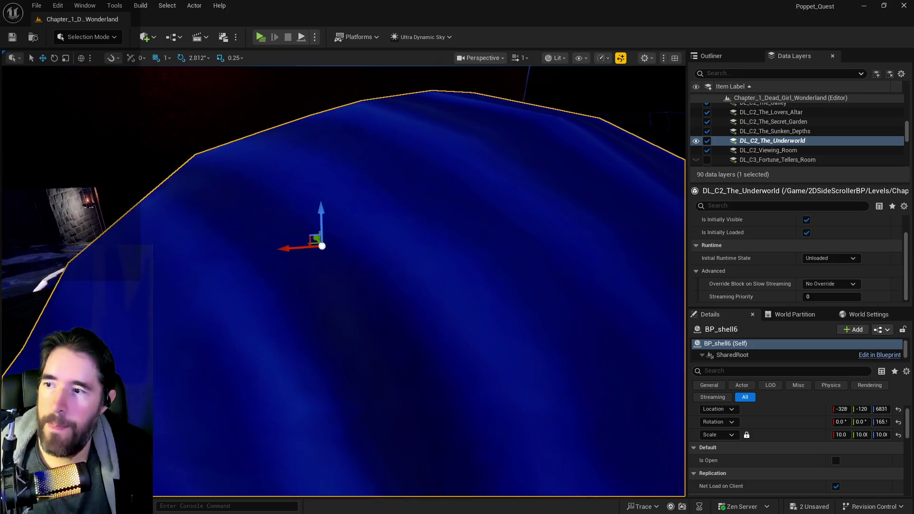
pyautogui.scroll(-5, 359, 219)
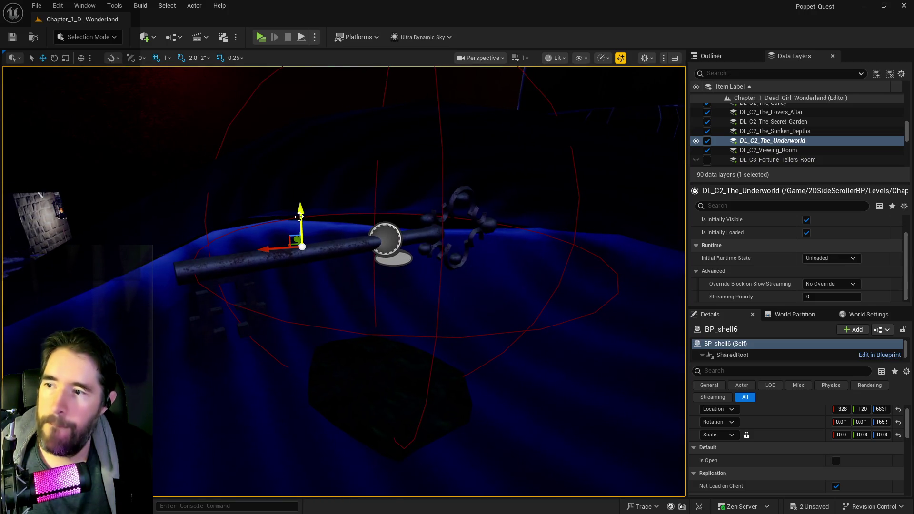
pyautogui.moveTo(299, 217); pyautogui.dragTo(300, 205)
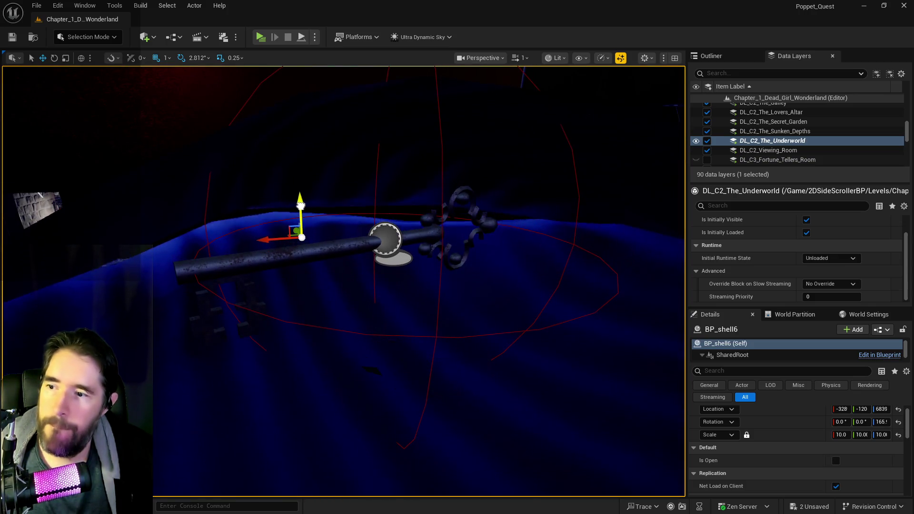
pyautogui.scroll(5, 301, 202)
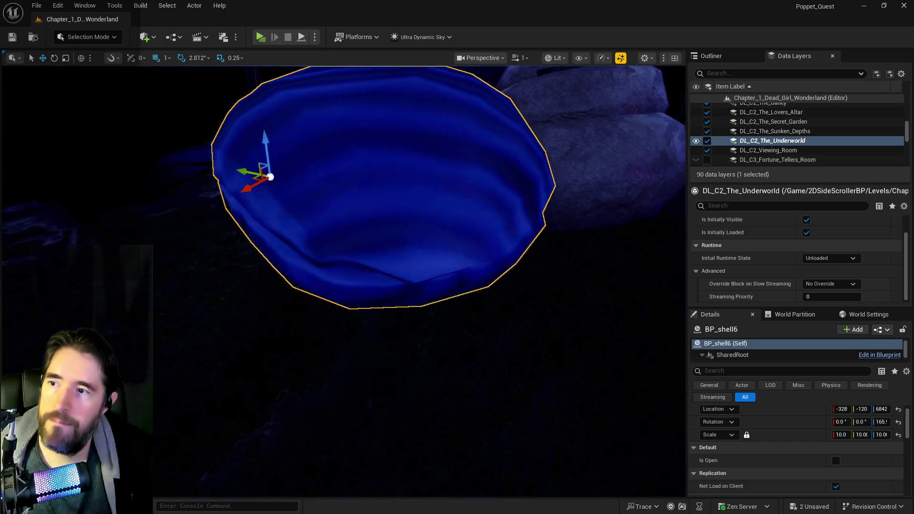
pyautogui.scroll(-3, 302, 202)
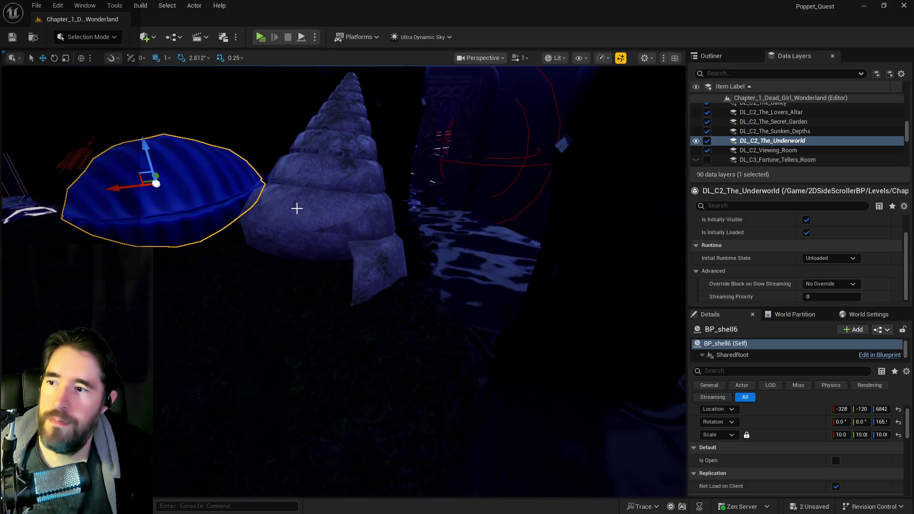
# Set the cone shell SM_Shell_2 to scale 20, tilt it, and save all changes
pyautogui.click(310, 224)
pyautogui.moveTo(330, 233); pyautogui.dragTo(348, 229)
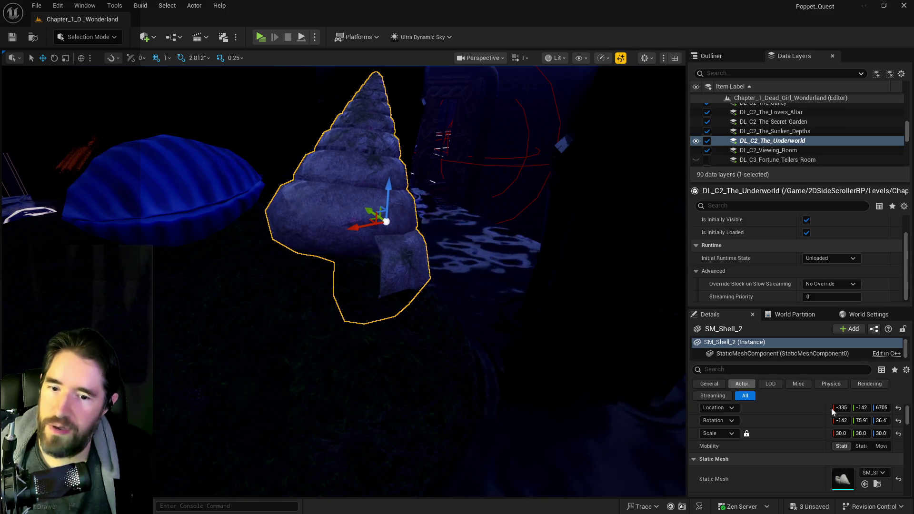
pyautogui.write('0')
pyautogui.press('Return')
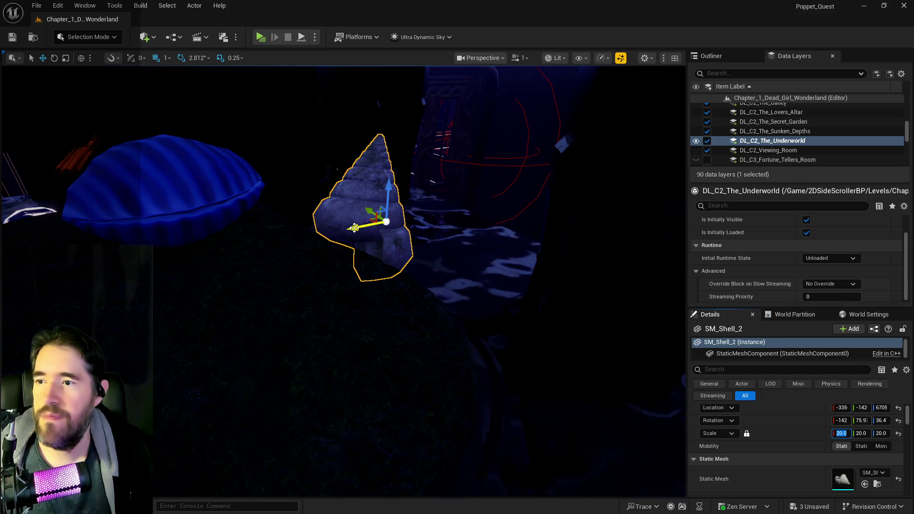
pyautogui.moveTo(334, 233)
pyautogui.mouseDown()
pyautogui.moveTo(337, 248)
pyautogui.moveTo(344, 198)
pyautogui.moveTo(395, 185)
pyautogui.mouseUp()
pyautogui.hotkey('ctrl', 's')
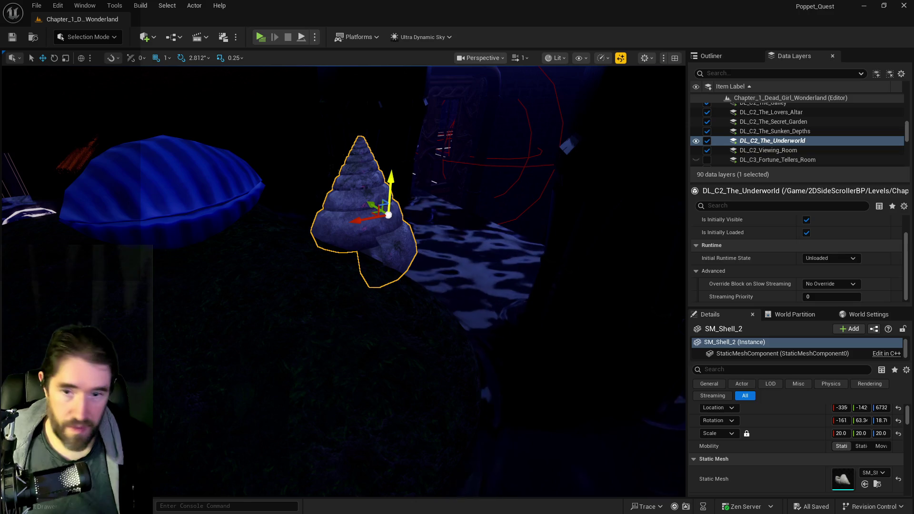
pyautogui.moveTo(339, 368); pyautogui.dragTo(126, 348)
pyautogui.click(214, 286)
# Drag The Secret Garden Pool's Z arrow down twice to sink the water slightly
pyautogui.scroll(-5, 733, 449)
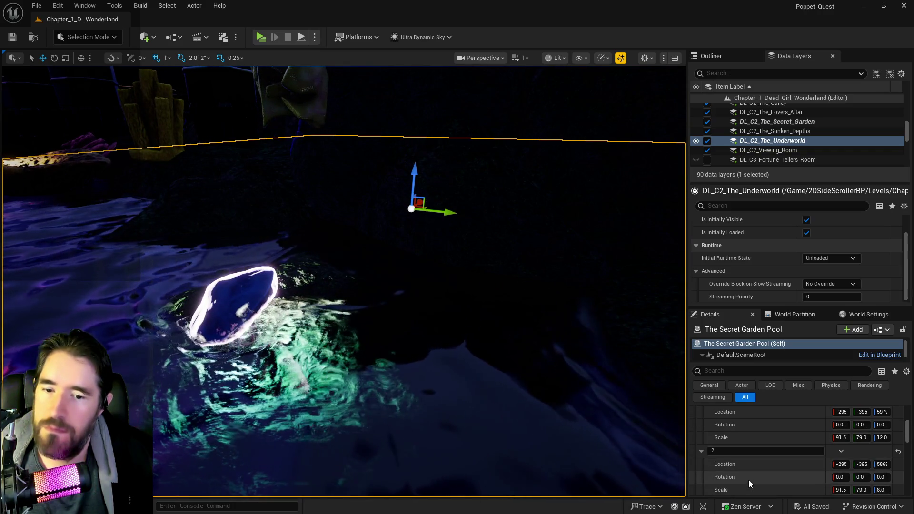
pyautogui.moveTo(544, 399); pyautogui.dragTo(520, 384)
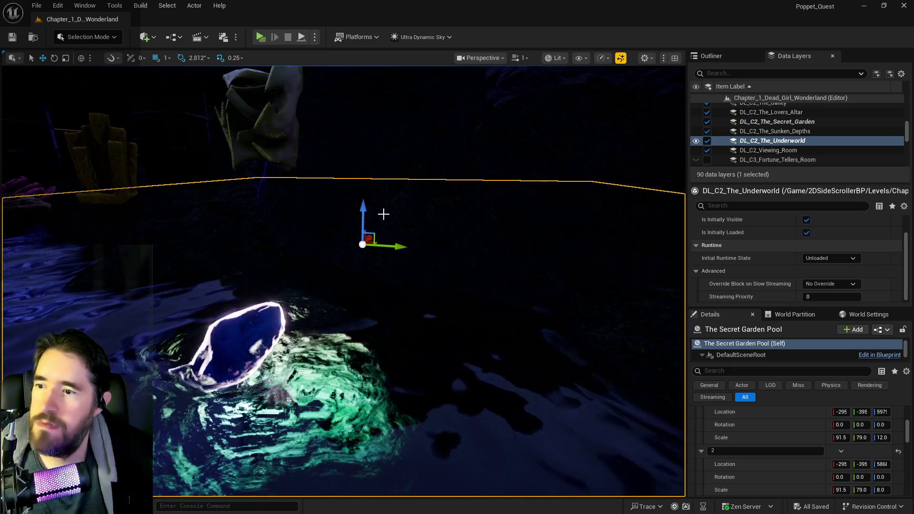
pyautogui.moveTo(362, 211); pyautogui.dragTo(363, 219)
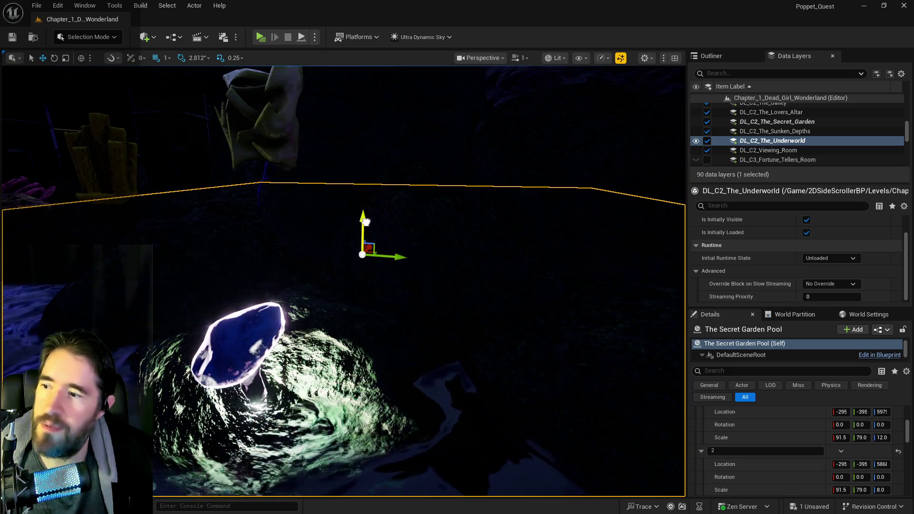
pyautogui.moveTo(371, 286); pyautogui.dragTo(281, 307)
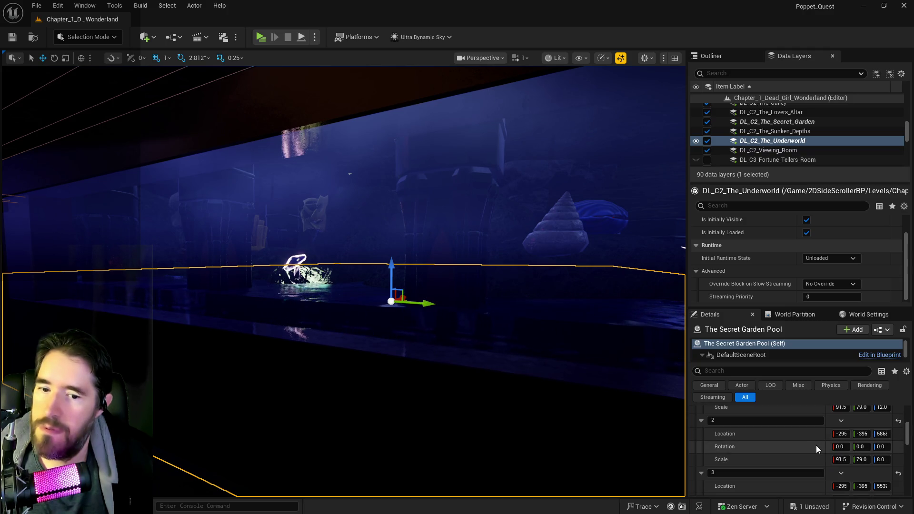
pyautogui.scroll(1, 812, 449)
pyautogui.scroll(4, 812, 450)
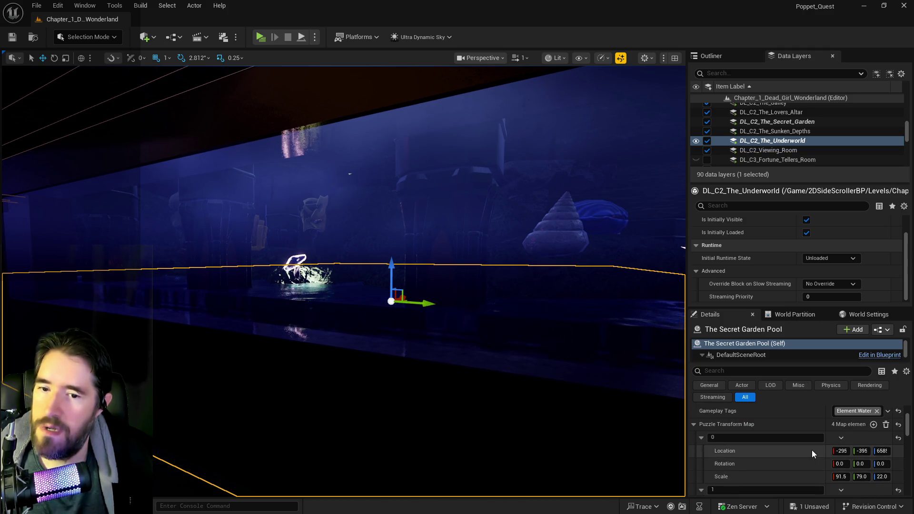
pyautogui.scroll(-4, 812, 450)
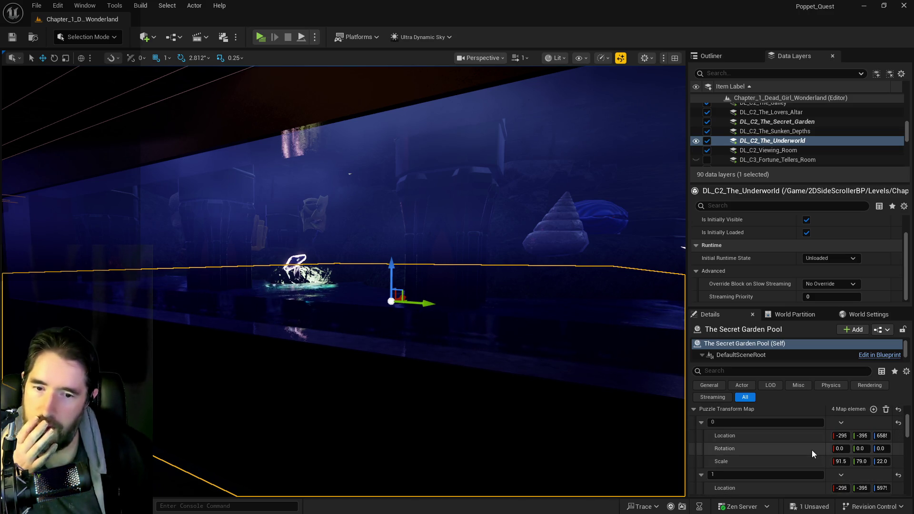
pyautogui.scroll(-3, 812, 450)
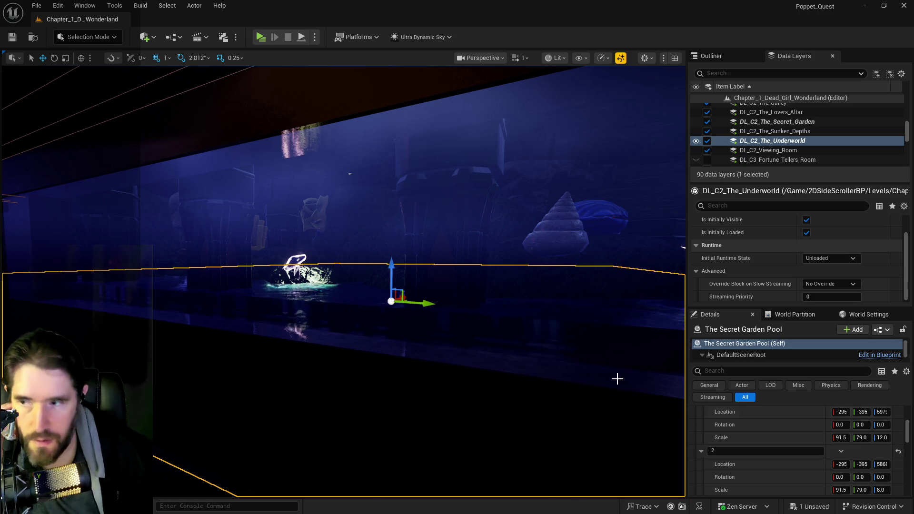
pyautogui.moveTo(391, 272); pyautogui.dragTo(656, 277)
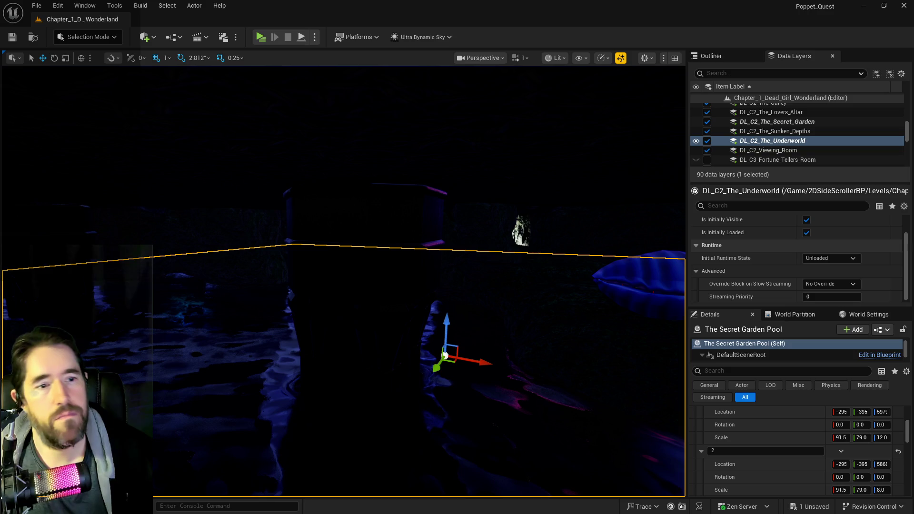
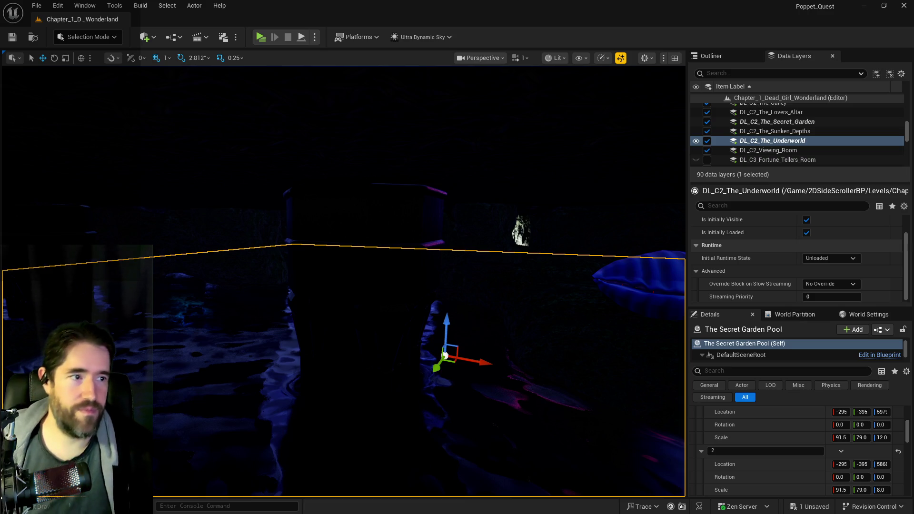
# Find Ultra_Dynamic_Sky with an 'ultra' Outliner search and reset its Time Of Day to 960
pyautogui.moveTo(476, 326)
pyautogui.mouseDown()
pyautogui.moveTo(457, 328)
pyautogui.moveTo(416, 285)
pyautogui.mouseUp()
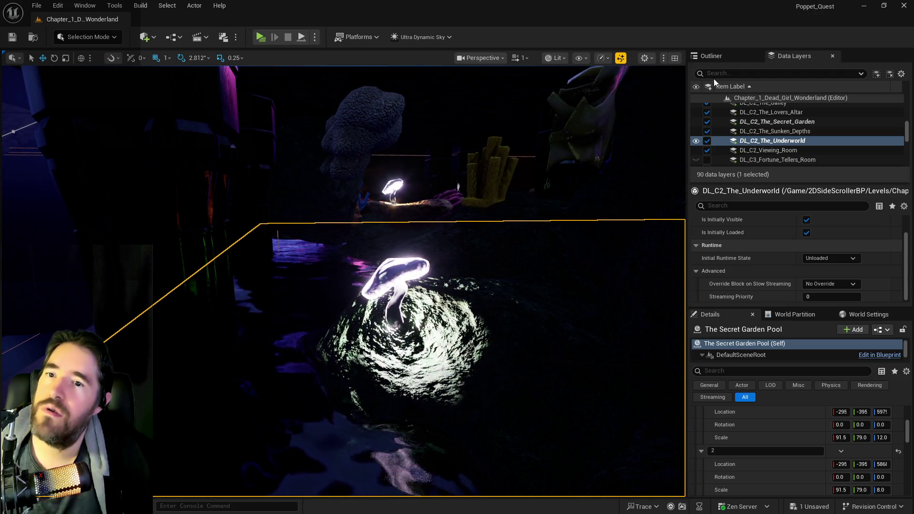
pyautogui.click(719, 57)
pyautogui.click(805, 56)
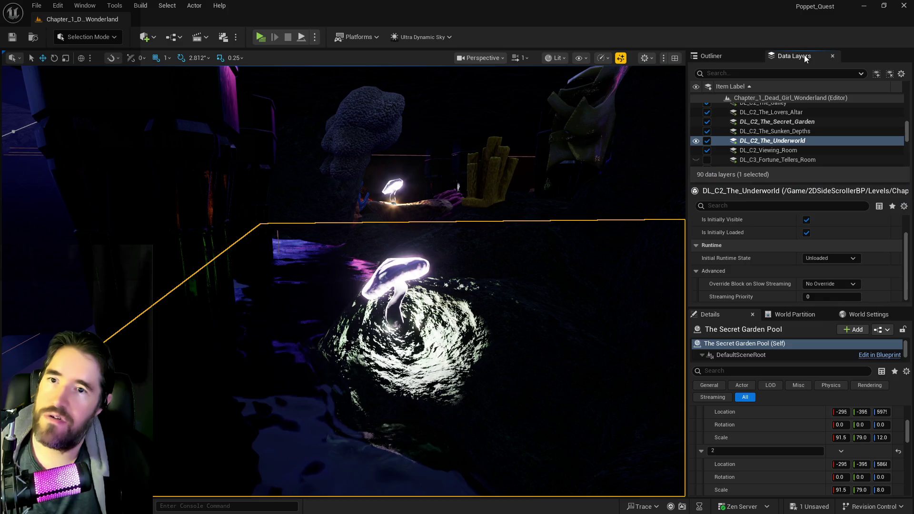
pyautogui.click(698, 58)
pyautogui.click(748, 72)
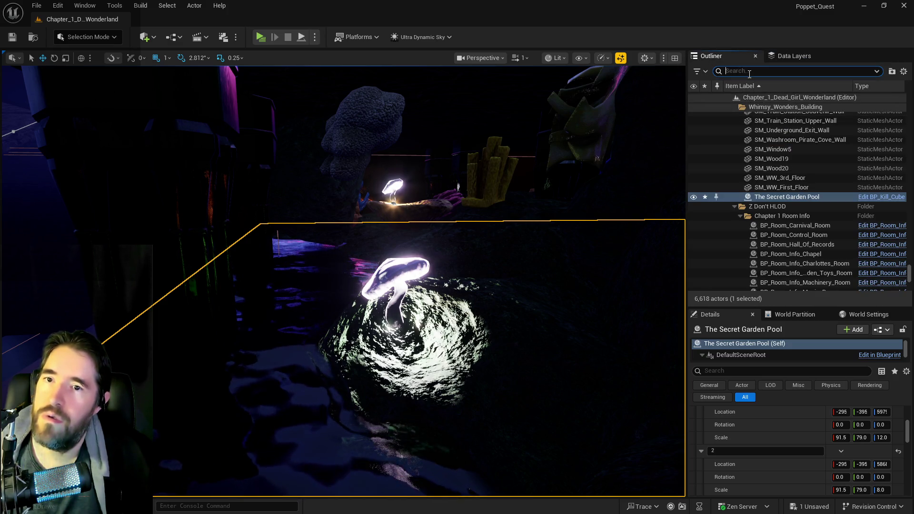
pyautogui.write('ultra')
pyautogui.click(780, 116)
pyautogui.scroll(3, 891, 456)
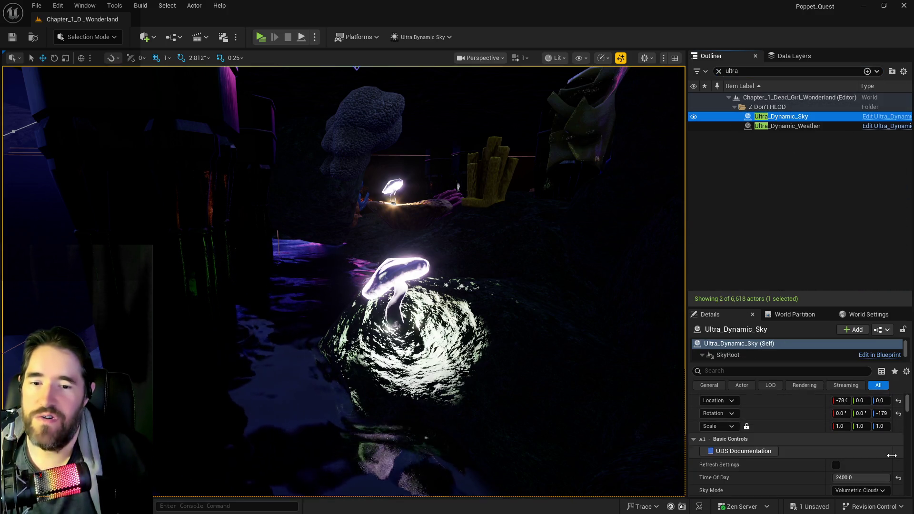
pyautogui.click(899, 478)
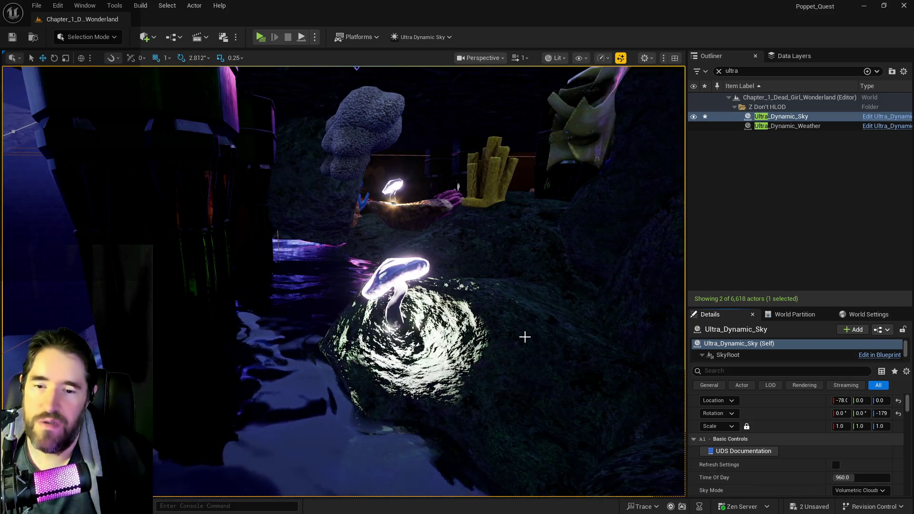
pyautogui.scroll(5, 530, 341)
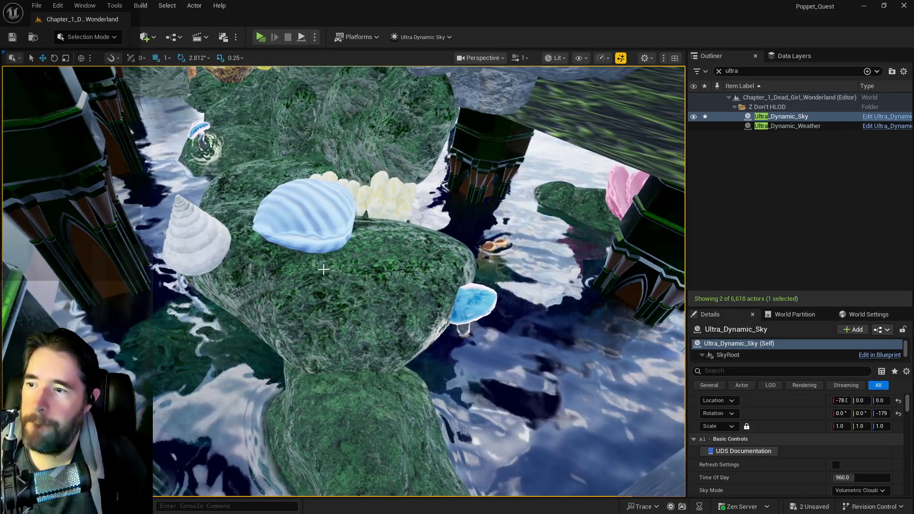
# Lower SM_Rock91 into the water and raise the neighbouring SM_Rock73 slightly
pyautogui.click(333, 259)
pyautogui.moveTo(301, 246); pyautogui.dragTo(314, 297)
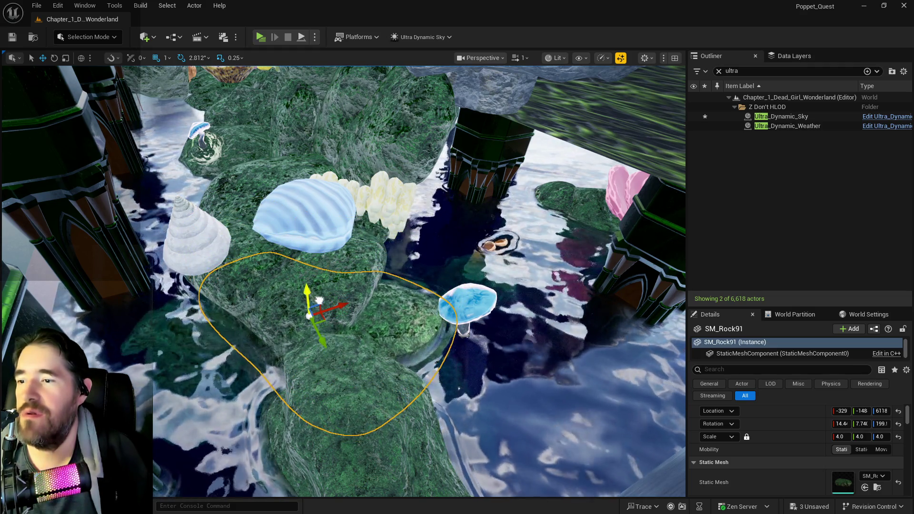
pyautogui.click(310, 261)
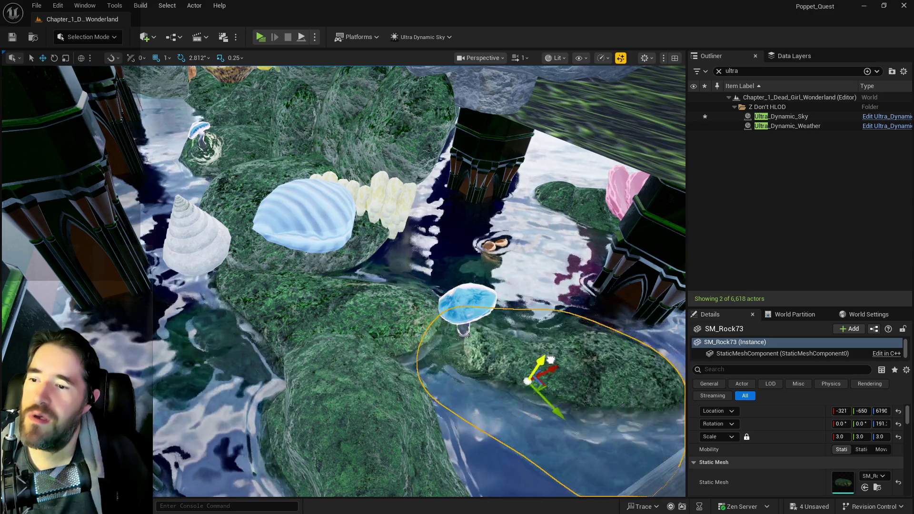
pyautogui.moveTo(551, 359); pyautogui.dragTo(554, 354)
pyautogui.click(470, 304)
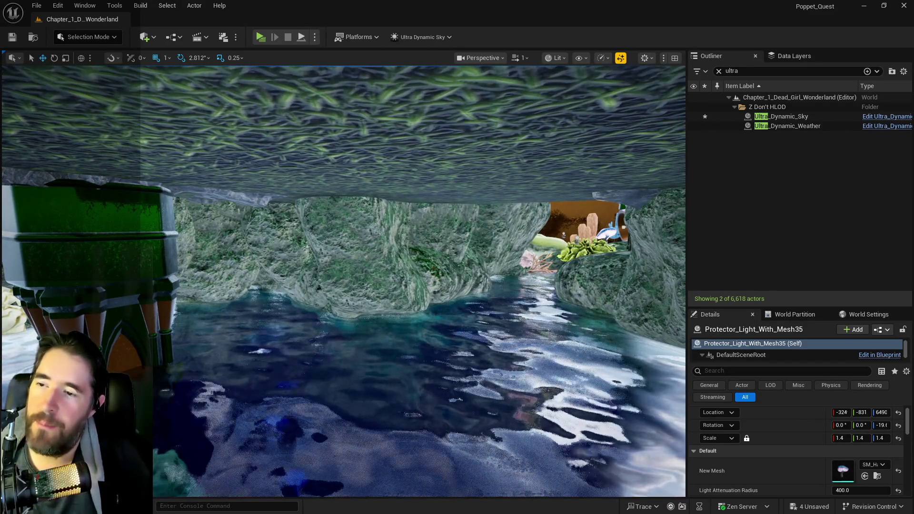
# Select SM_Rock196 and adjust its height down toward the water's edge
pyautogui.click(444, 256)
pyautogui.click(449, 224)
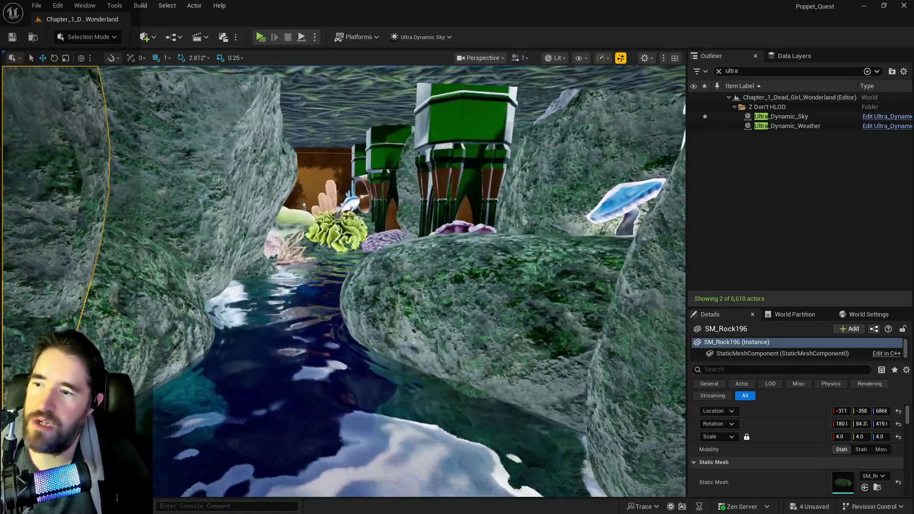
pyautogui.moveTo(450, 224)
pyautogui.mouseDown()
pyautogui.moveTo(421, 226)
pyautogui.moveTo(345, 168)
pyautogui.moveTo(267, 147)
pyautogui.moveTo(212, 149)
pyautogui.moveTo(166, 168)
pyautogui.mouseUp()
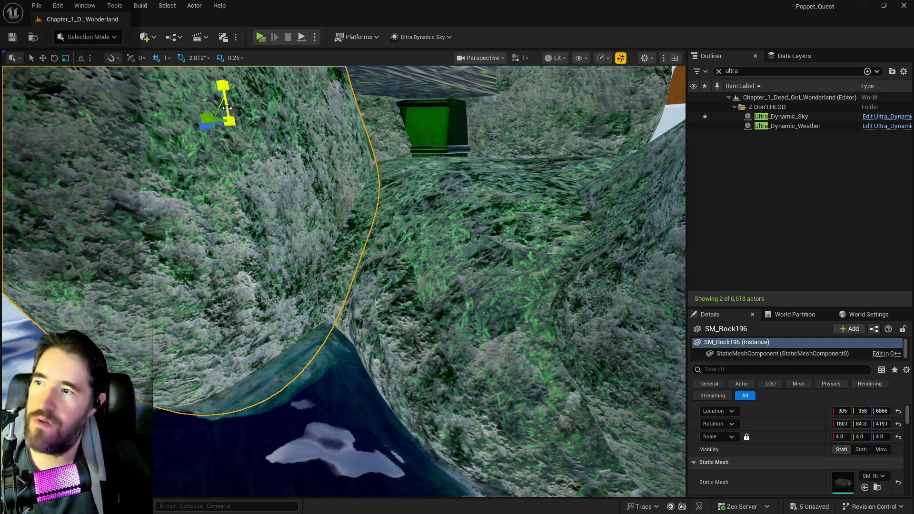
pyautogui.moveTo(226, 93); pyautogui.dragTo(248, 300)
pyautogui.moveTo(279, 373); pyautogui.dragTo(290, 308)
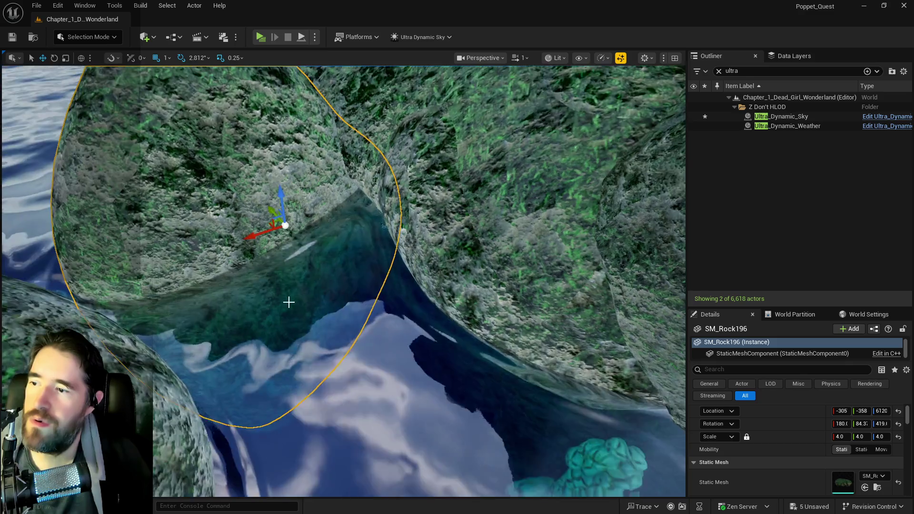
# Rotate SM_Rock196 to a new orientation with the rotate gizmo
pyautogui.moveTo(297, 219)
pyautogui.mouseDown()
pyautogui.moveTo(288, 205)
pyautogui.moveTo(282, 226)
pyautogui.mouseUp()
pyautogui.moveTo(253, 200)
pyautogui.mouseDown()
pyautogui.moveTo(243, 257)
pyautogui.moveTo(256, 207)
pyautogui.moveTo(209, 182)
pyautogui.moveTo(189, 141)
pyautogui.mouseUp()
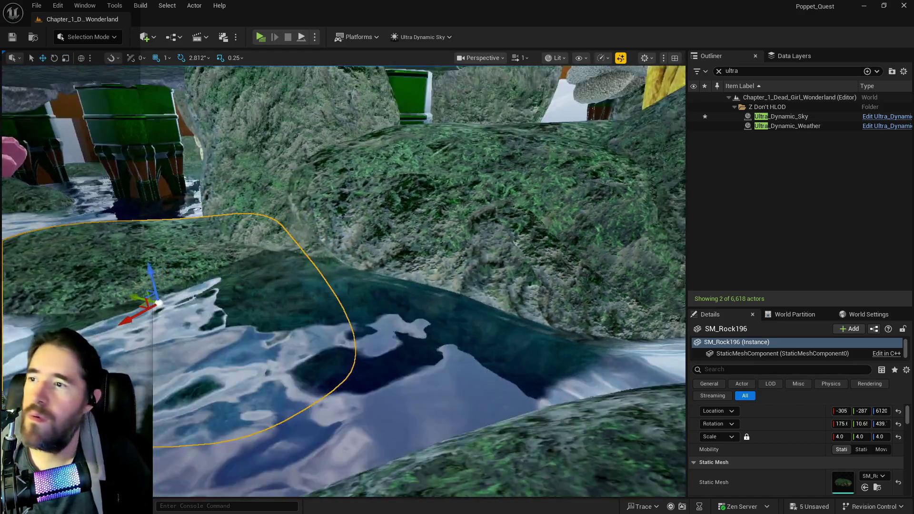
pyautogui.moveTo(228, 179); pyautogui.dragTo(228, 179)
pyautogui.moveTo(393, 157); pyautogui.dragTo(393, 157)
pyautogui.click(393, 157)
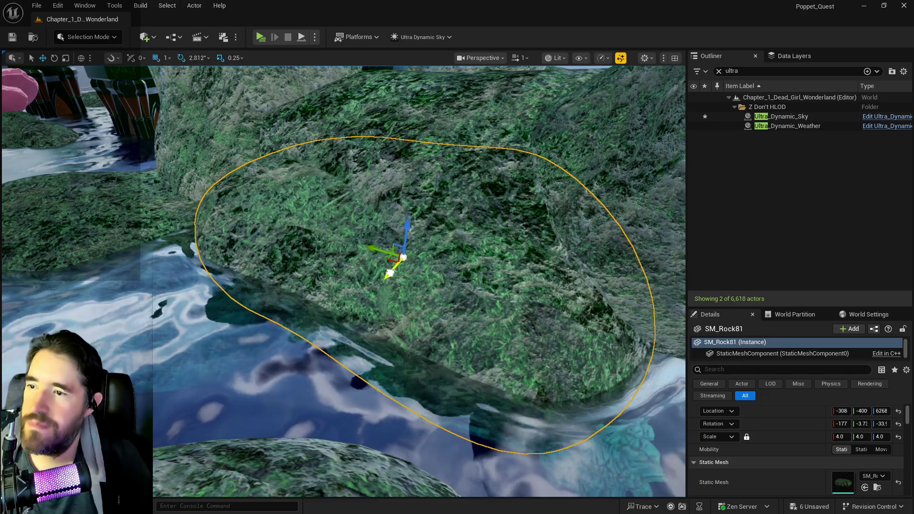
# Shift SM_Rock81 sideways, lower SM_Rock97 into the pool, and nudge SM_Rock196 along Y
pyautogui.moveTo(387, 245); pyautogui.dragTo(357, 233)
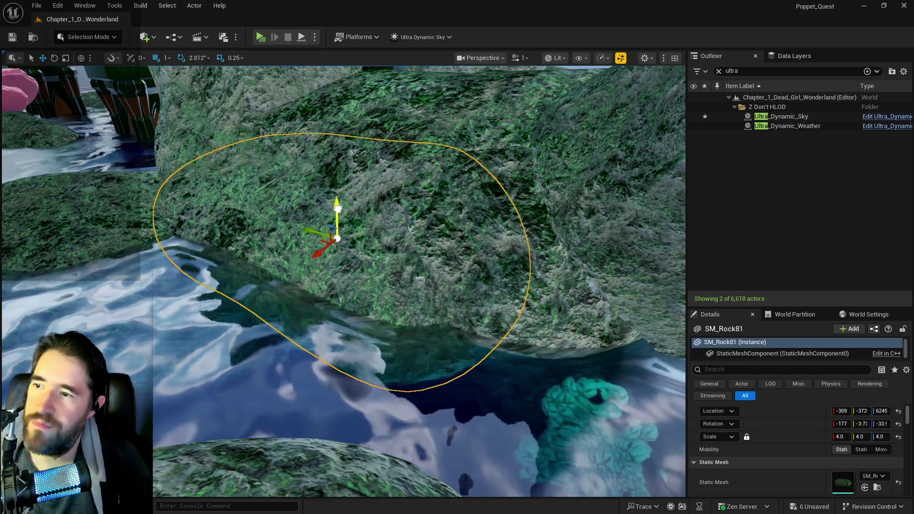
pyautogui.click(429, 137)
pyautogui.moveTo(422, 139); pyautogui.dragTo(423, 162)
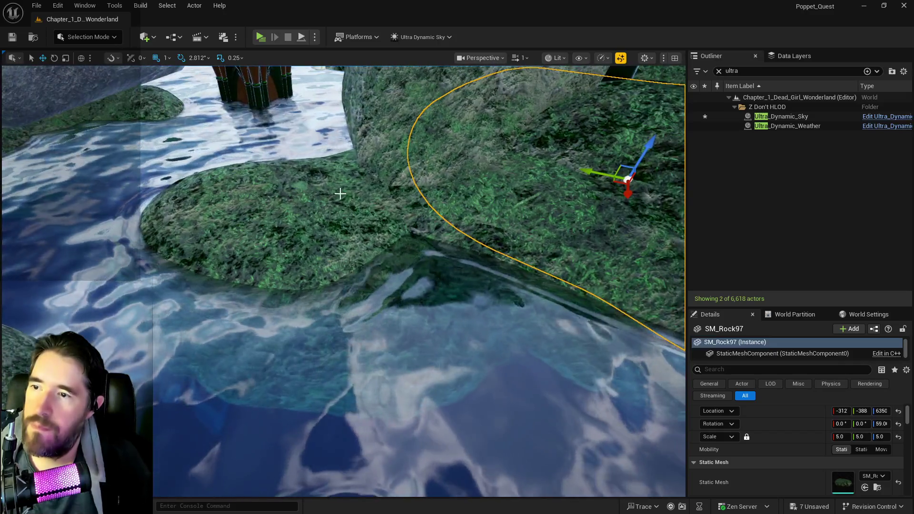
pyautogui.click(336, 208)
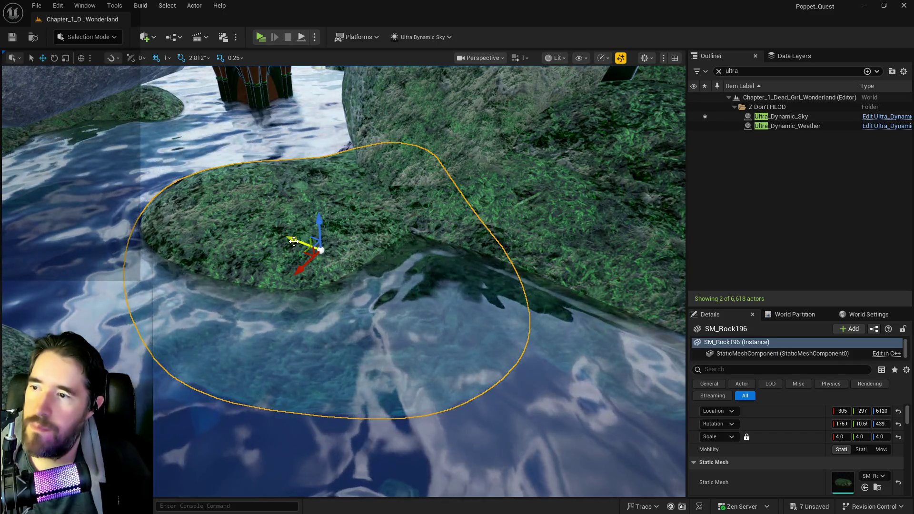
pyautogui.moveTo(294, 241); pyautogui.dragTo(309, 250)
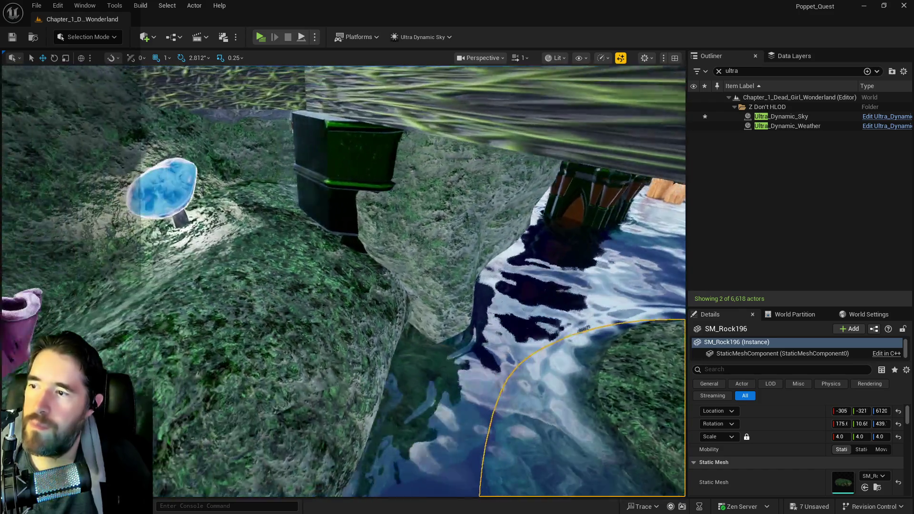
pyautogui.moveTo(342, 281)
pyautogui.mouseDown()
pyautogui.moveTo(362, 279)
pyautogui.moveTo(329, 281)
pyautogui.moveTo(342, 290)
pyautogui.moveTo(333, 281)
pyautogui.moveTo(362, 286)
pyautogui.moveTo(343, 281)
pyautogui.mouseUp()
pyautogui.moveTo(601, 370); pyautogui.dragTo(601, 371)
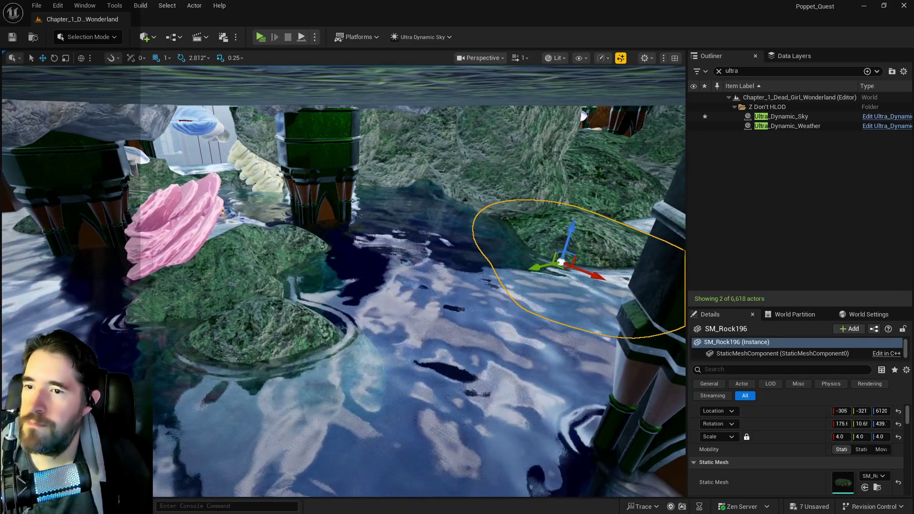
pyautogui.scroll(-3, 768, 433)
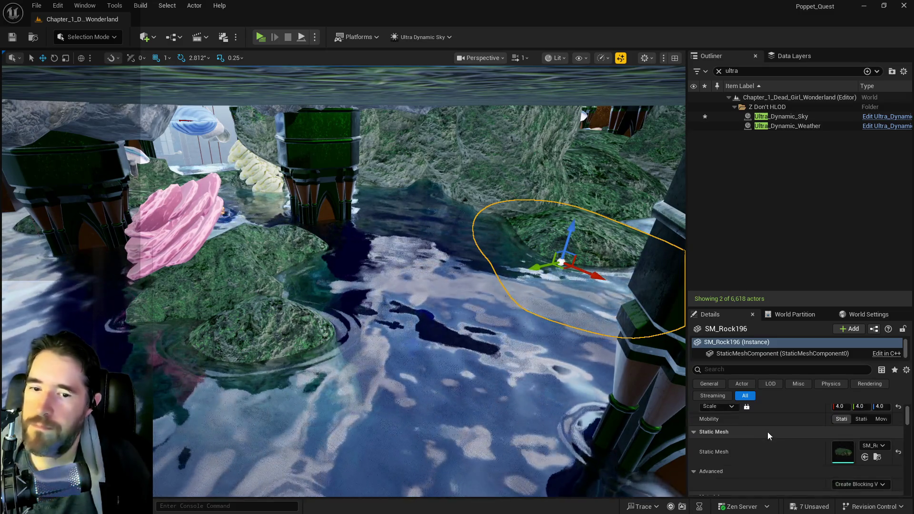
# Select The Secret Garden Pool and copy its Location
pyautogui.click(684, 428)
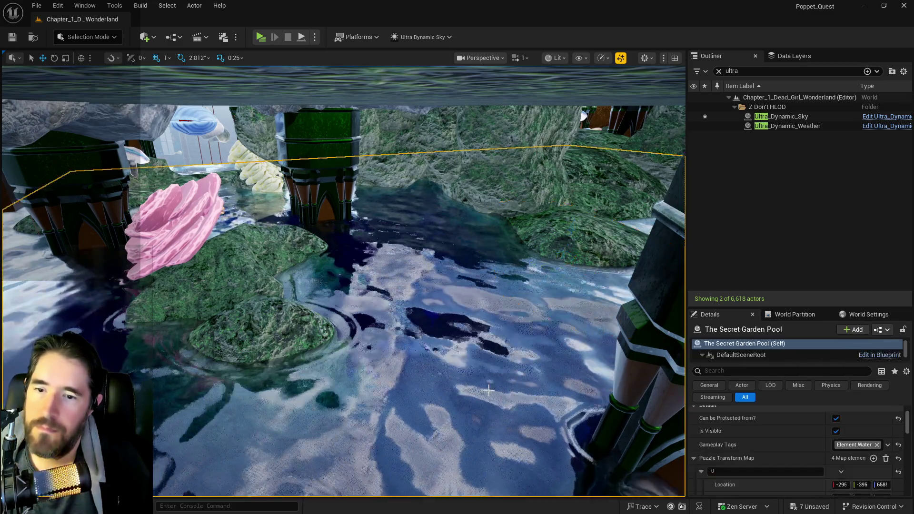
pyautogui.scroll(1, 853, 467)
pyautogui.scroll(-3, 834, 455)
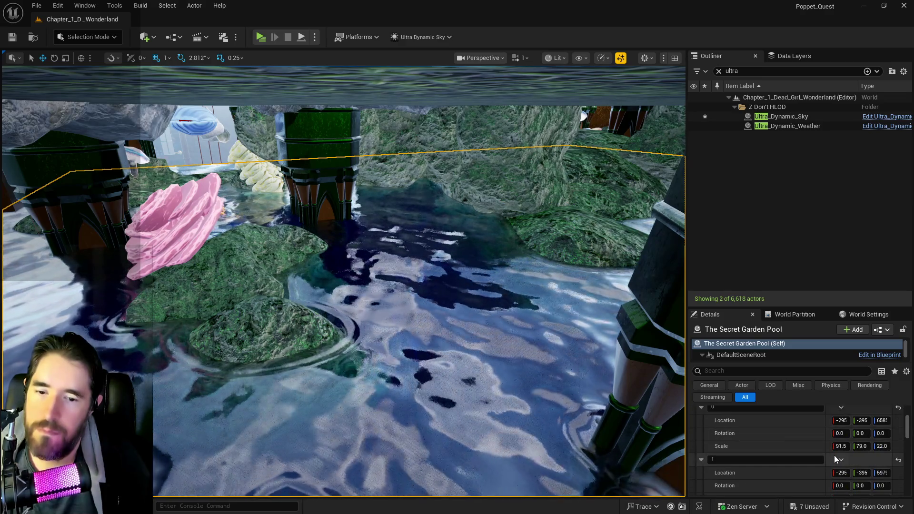
pyautogui.scroll(-2, 810, 462)
pyautogui.scroll(-1, 810, 462)
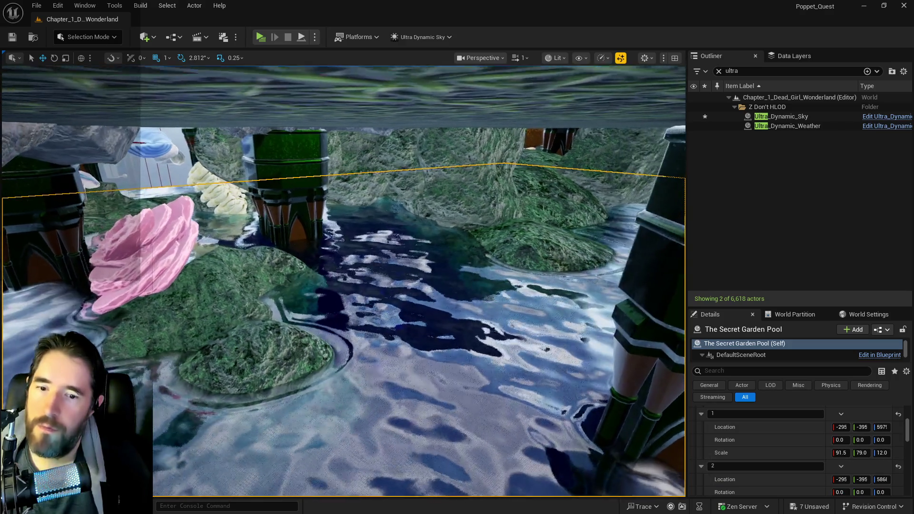
pyautogui.scroll(3, 768, 453)
pyautogui.scroll(4, 768, 454)
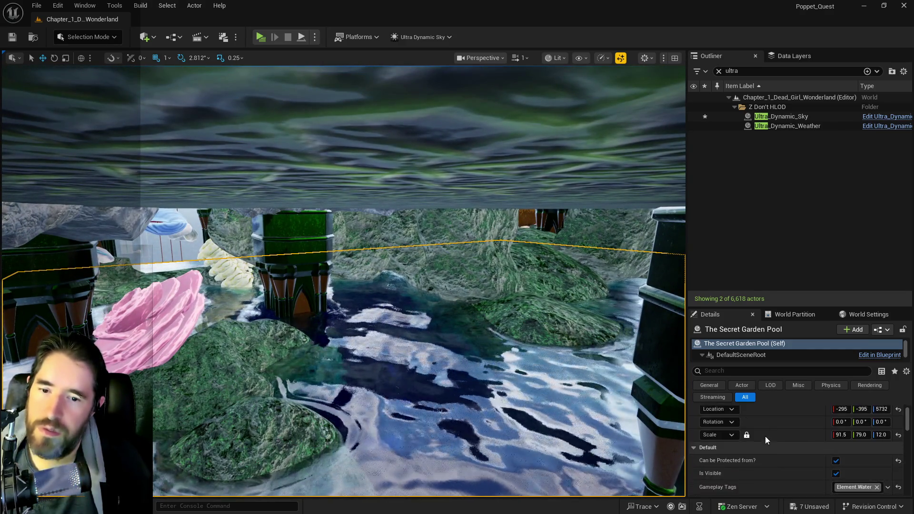
pyautogui.rightClick(770, 426)
pyautogui.click(794, 442)
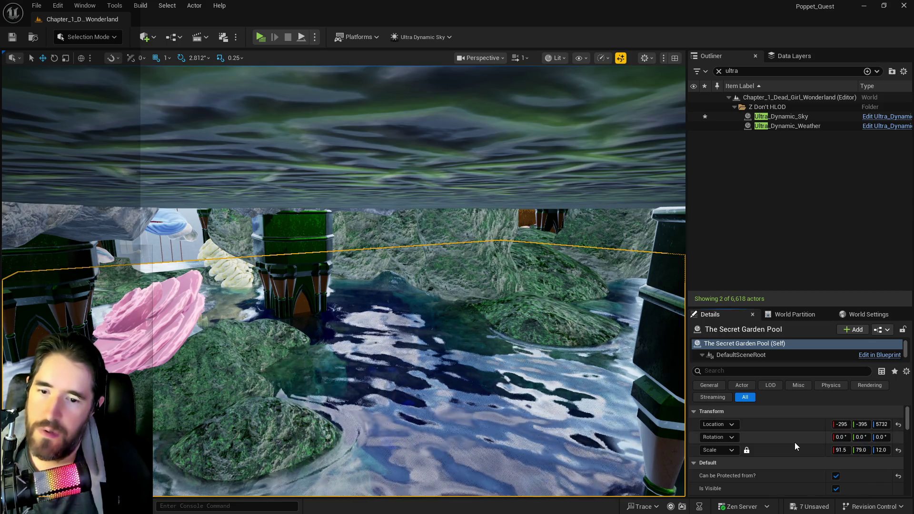
# Paste that location into Puzzle Transform Map element 1 (-295, -395, 5732)
pyautogui.scroll(-7, 790, 443)
pyautogui.rightClick(768, 441)
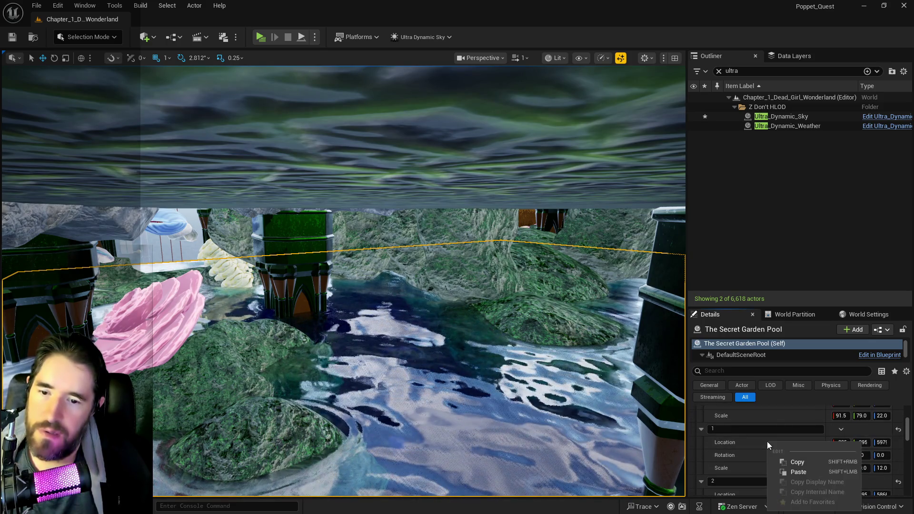
pyautogui.click(780, 470)
pyautogui.scroll(2, 782, 449)
pyautogui.scroll(-6, 781, 449)
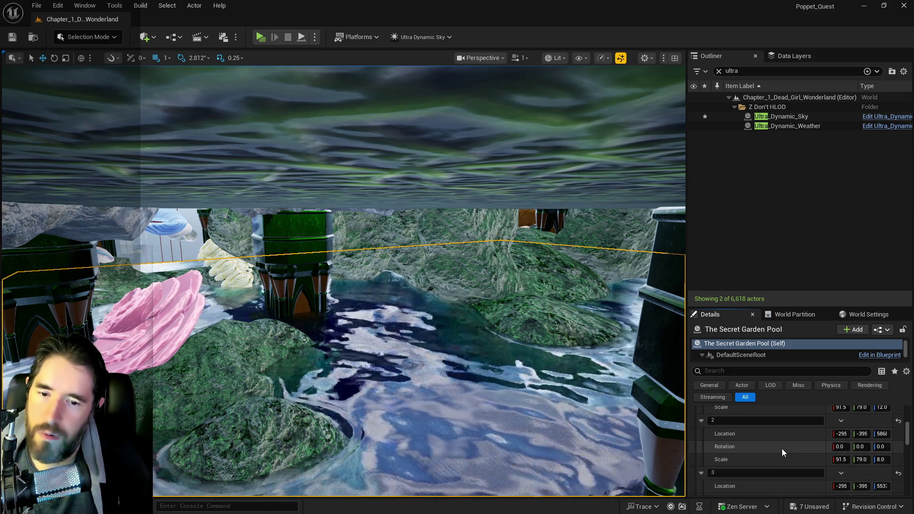
pyautogui.scroll(5, 782, 448)
pyautogui.scroll(3, 782, 449)
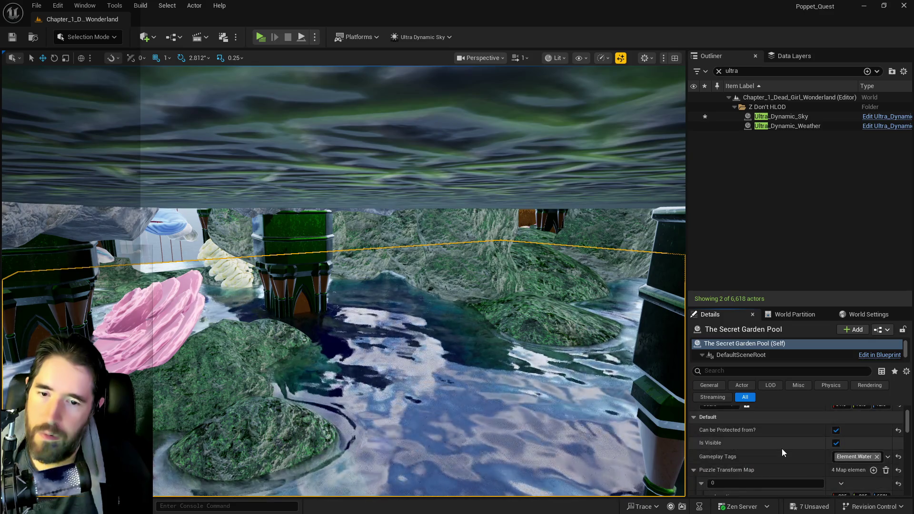
pyautogui.scroll(-4, 782, 448)
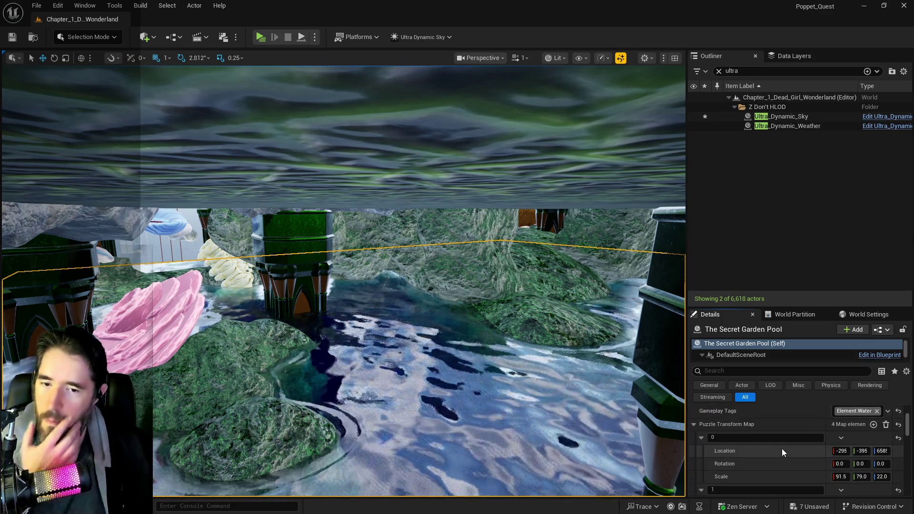
# Undo the element 1 paste and paste the copied location into element 2 instead
pyautogui.click(57, 5)
pyautogui.click(74, 41)
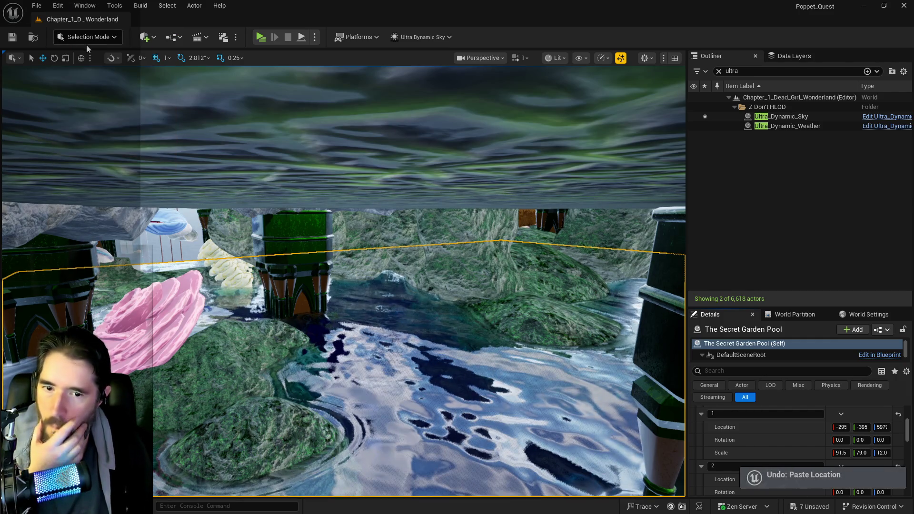
pyautogui.scroll(-2, 779, 429)
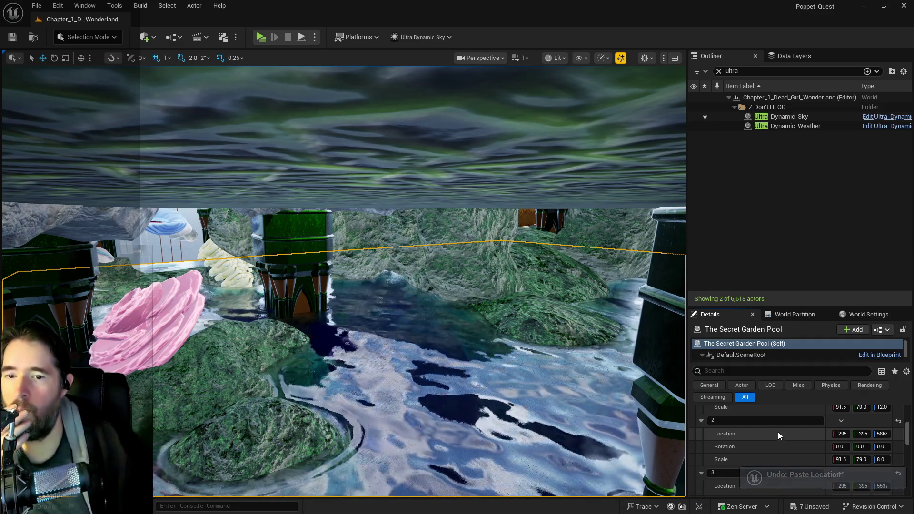
pyautogui.rightClick(775, 433)
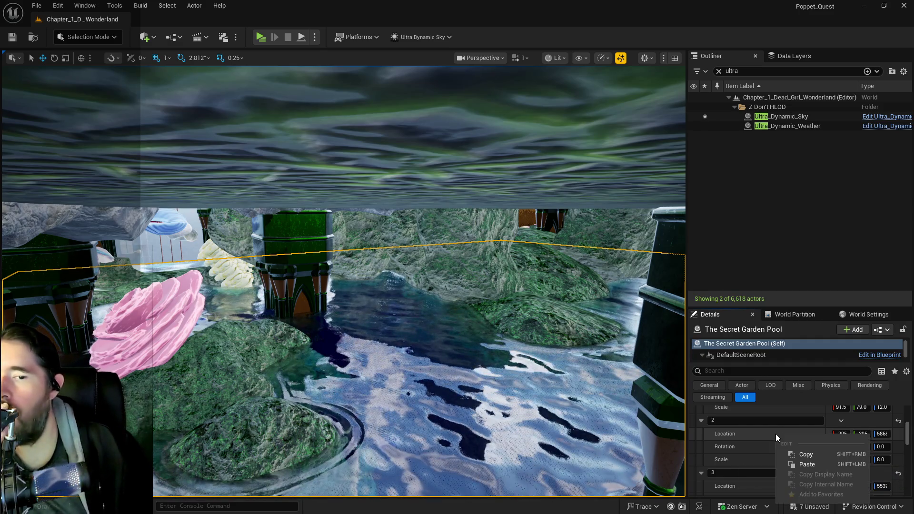
pyautogui.click(786, 464)
# Try a pool Z scale of 8, then undo that change
pyautogui.scroll(2, 798, 458)
pyautogui.scroll(2, 798, 458)
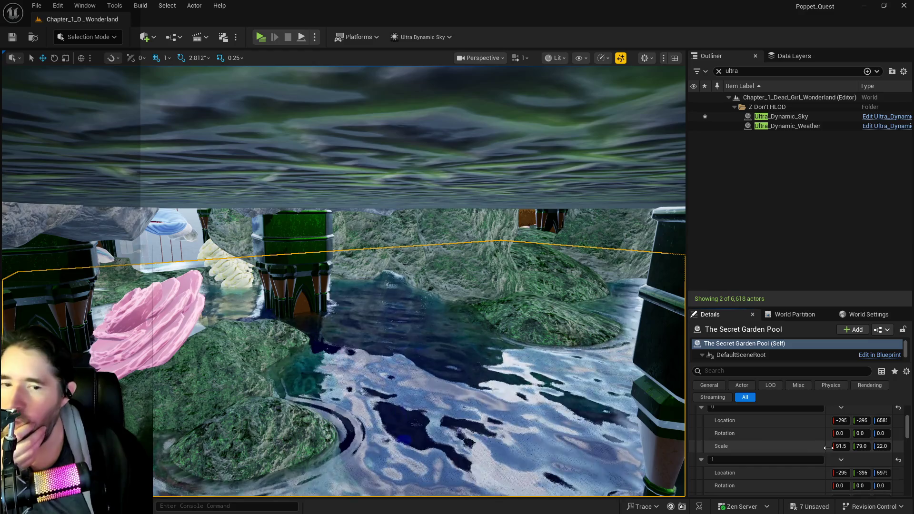
pyautogui.scroll(4, 824, 436)
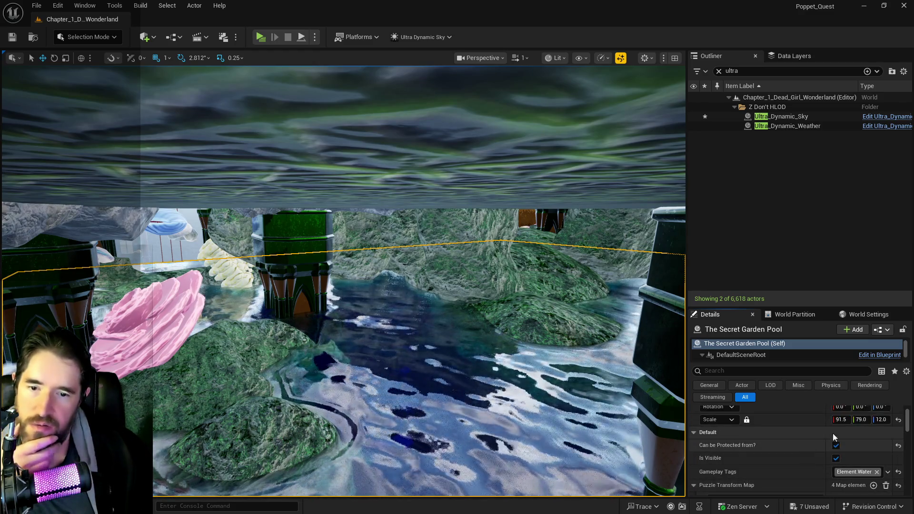
pyautogui.click(888, 419)
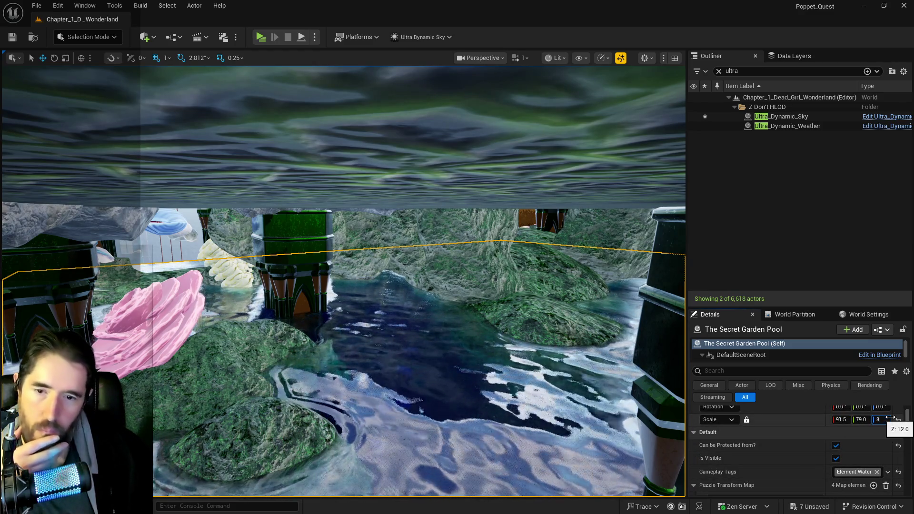
pyautogui.write('8')
pyautogui.press('Return')
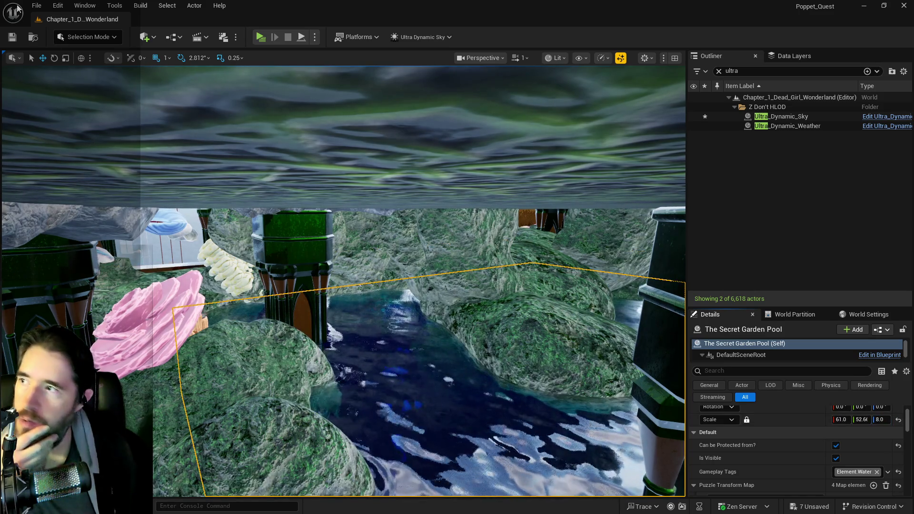
pyautogui.hotkey('alt', 'e')
pyautogui.press('Escape')
pyautogui.hotkey('ctrl', 'z')
# Copy entry 2's scale and paste it onto the pool's Transform Scale (91.5, 79.0, 8.0)
pyautogui.scroll(-6, 805, 428)
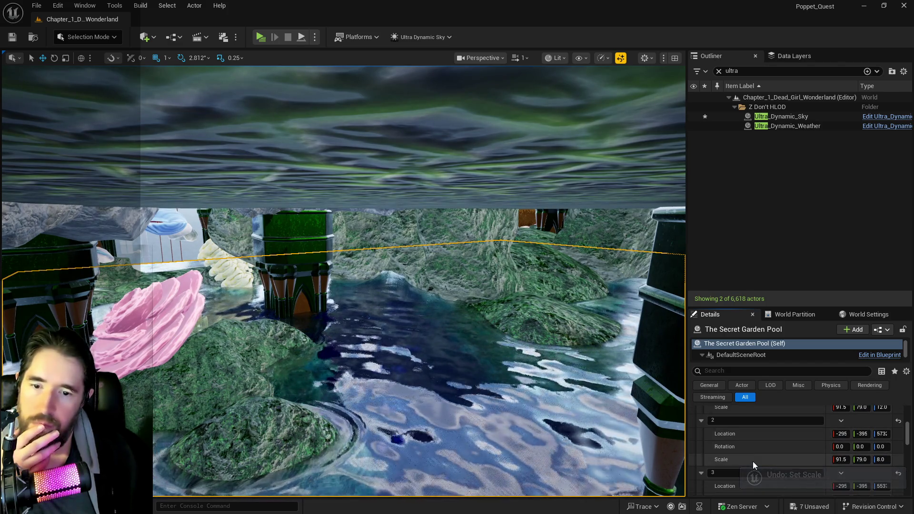
pyautogui.rightClick(752, 461)
pyautogui.click(776, 414)
pyautogui.scroll(6, 776, 419)
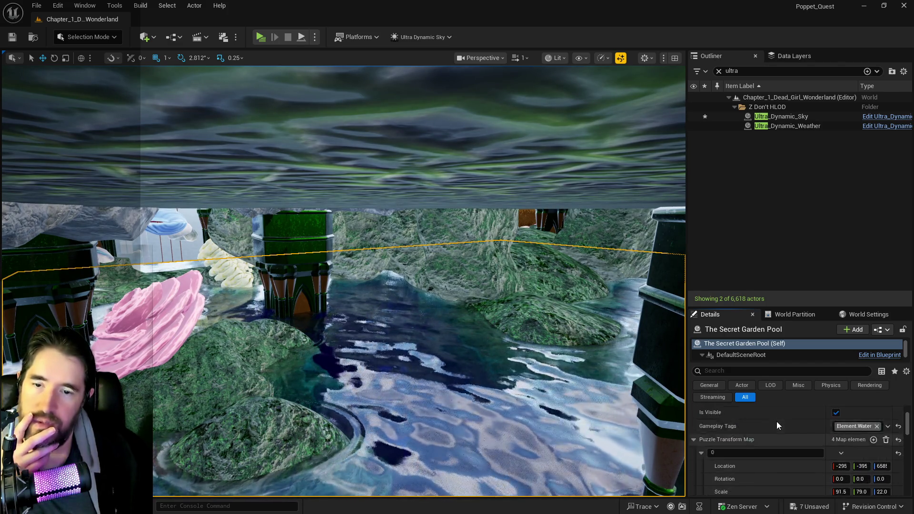
pyautogui.rightClick(770, 447)
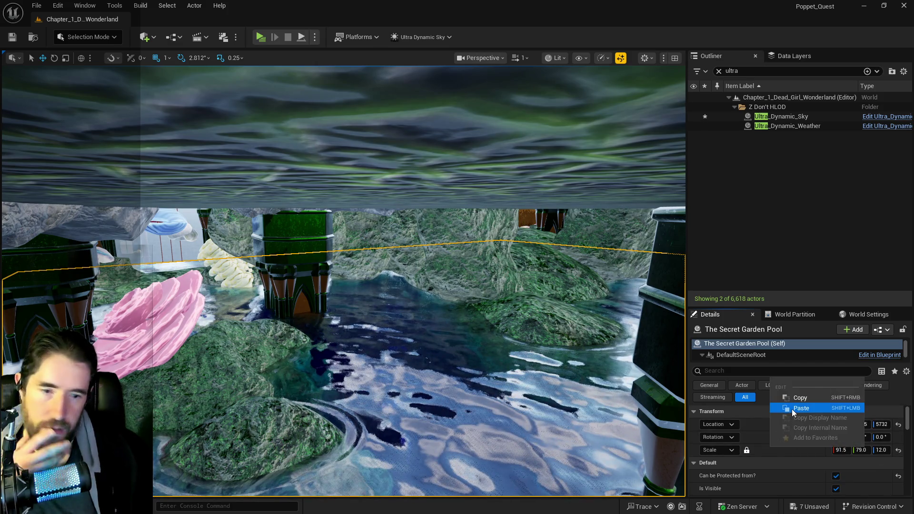
pyautogui.click(792, 408)
# Fly through the pool area to inspect the rescaled pool and mossy rocks
pyautogui.press('w')
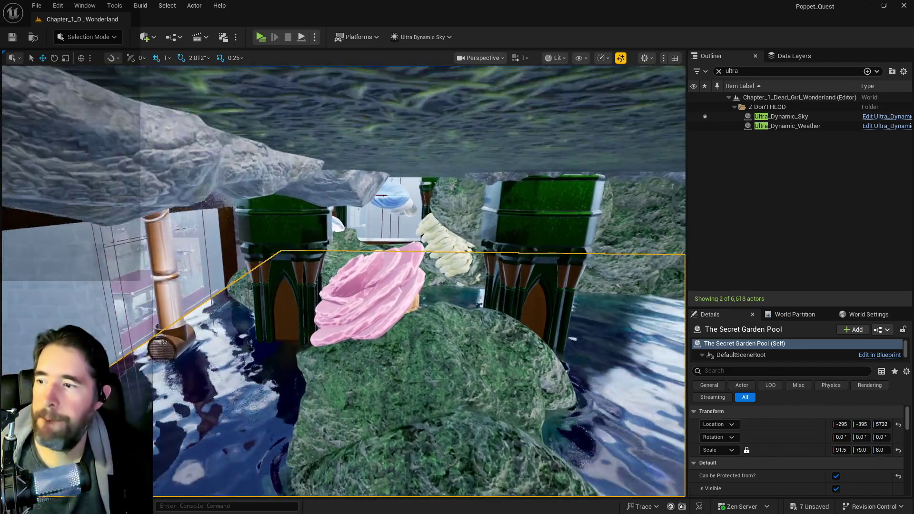
pyautogui.press('w')
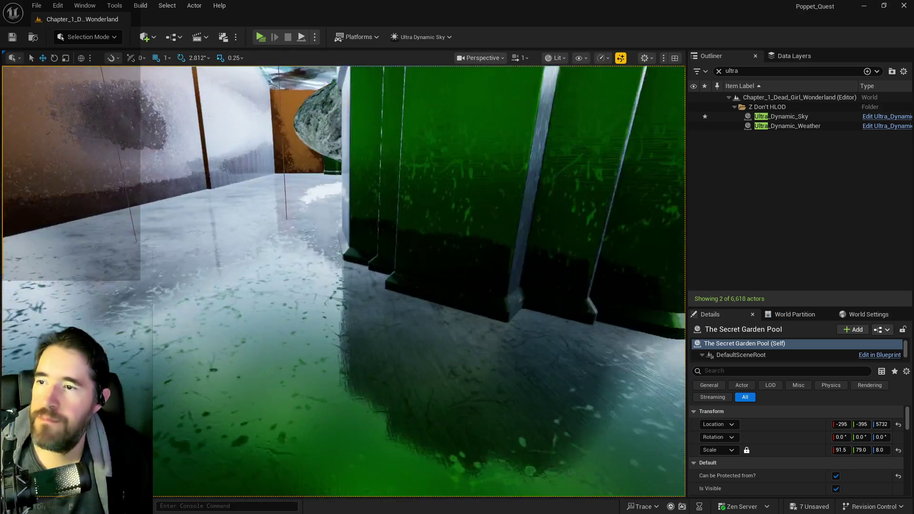
pyautogui.press('w')
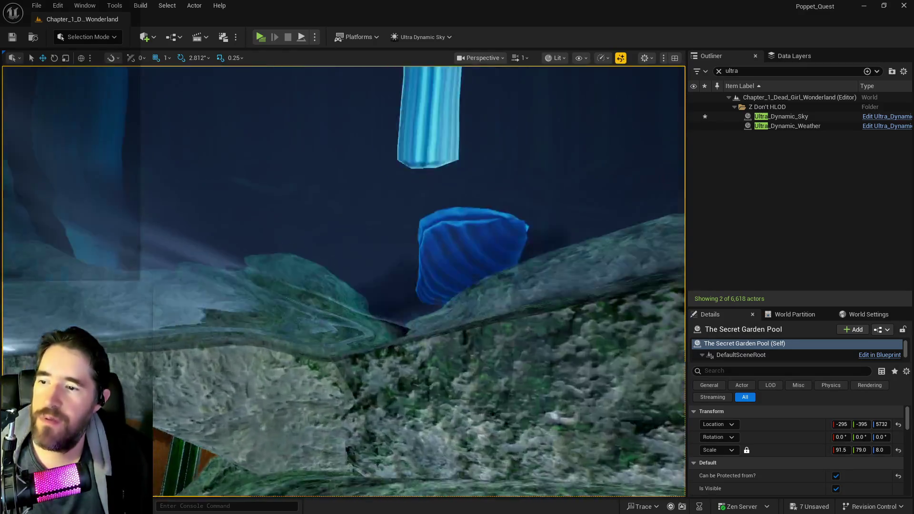
pyautogui.press('w')
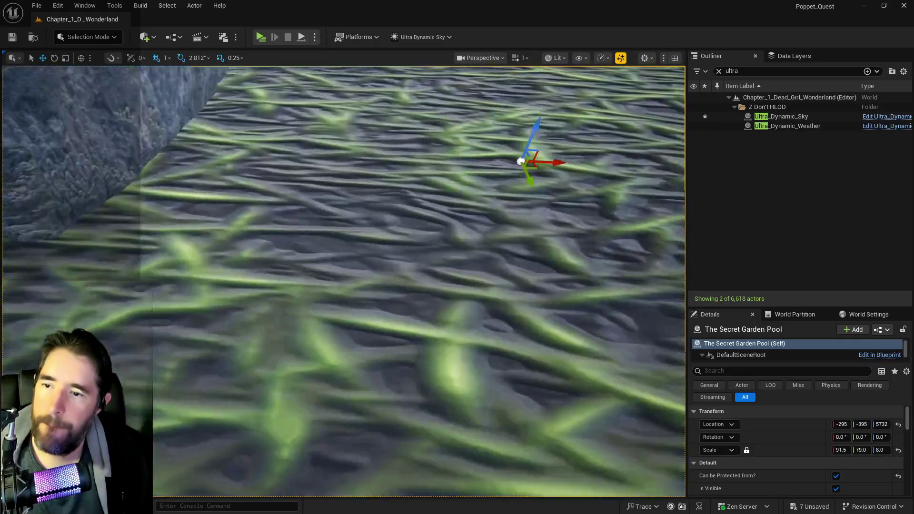
pyautogui.press('w')
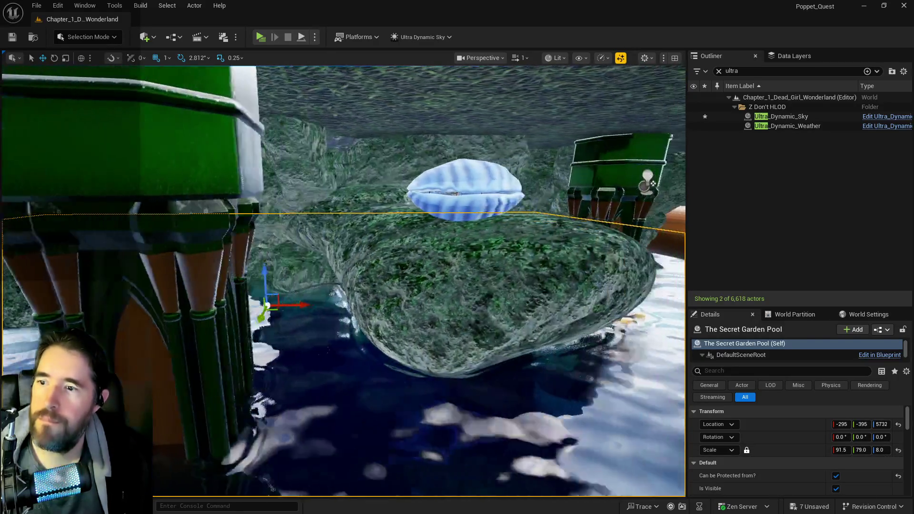
pyautogui.press('w')
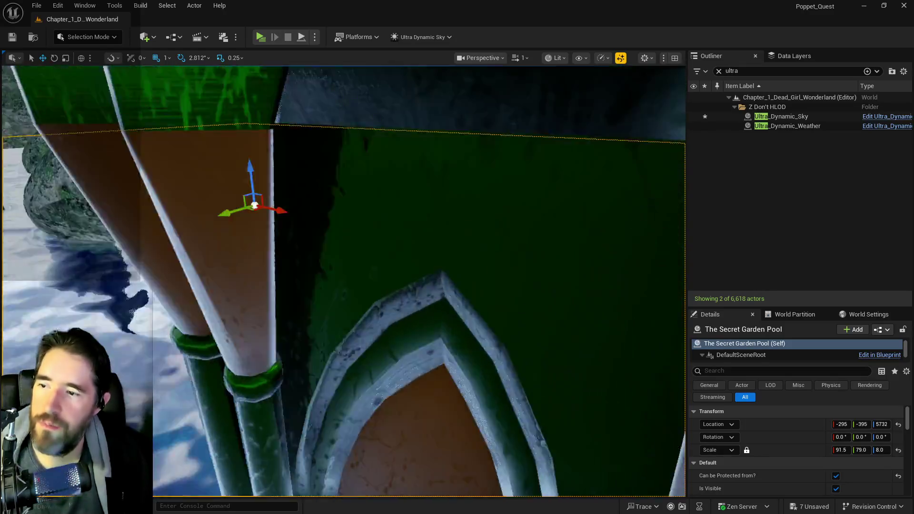
pyautogui.press('s')
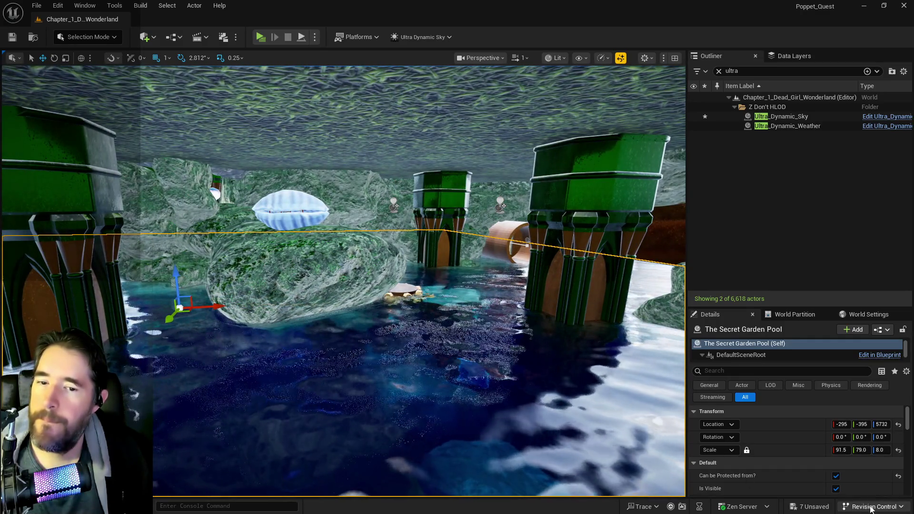
pyautogui.scroll(-5, 834, 457)
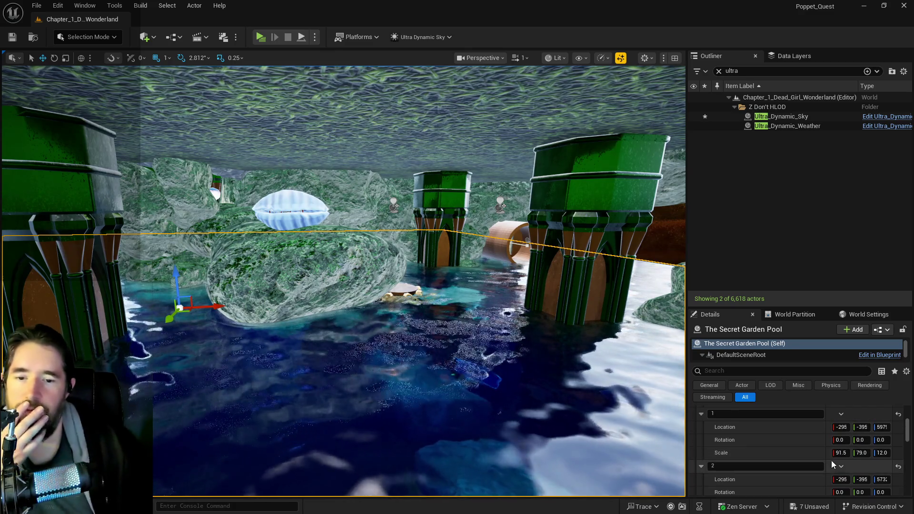
pyautogui.scroll(-3, 832, 461)
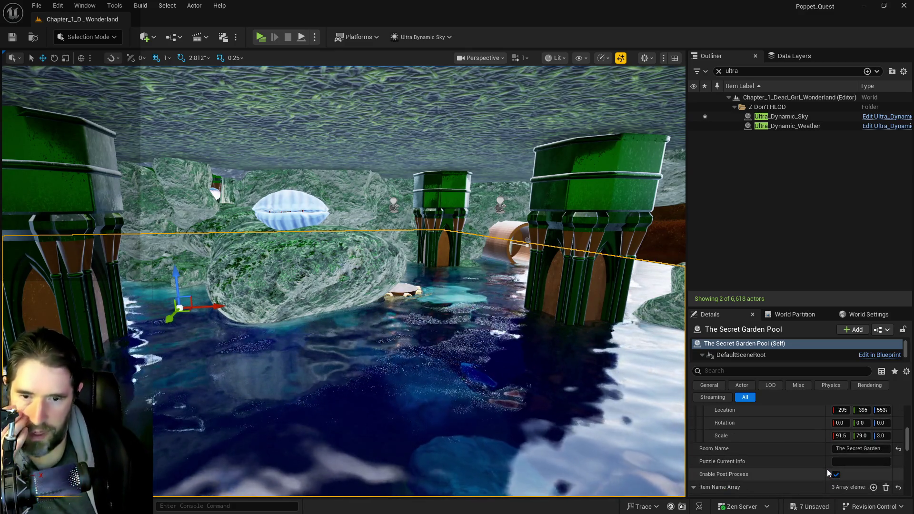
pyautogui.scroll(-1, 827, 469)
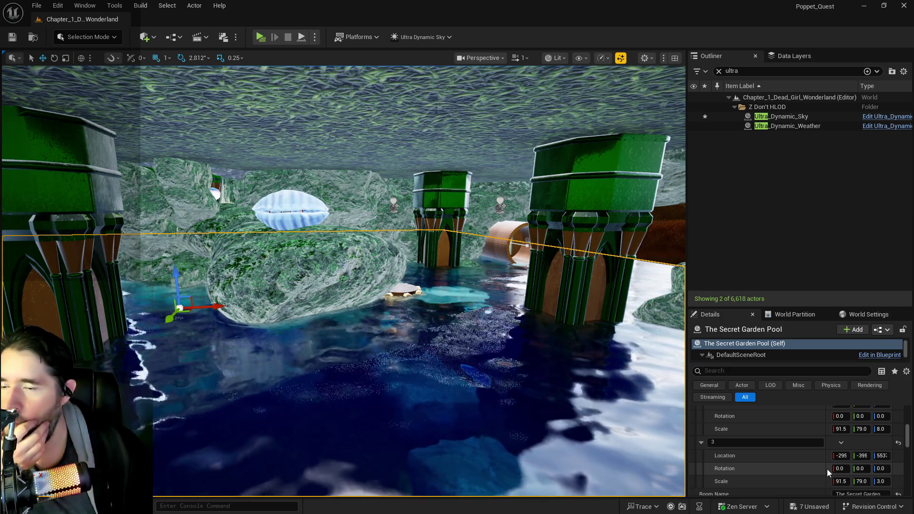
pyautogui.scroll(5, 827, 470)
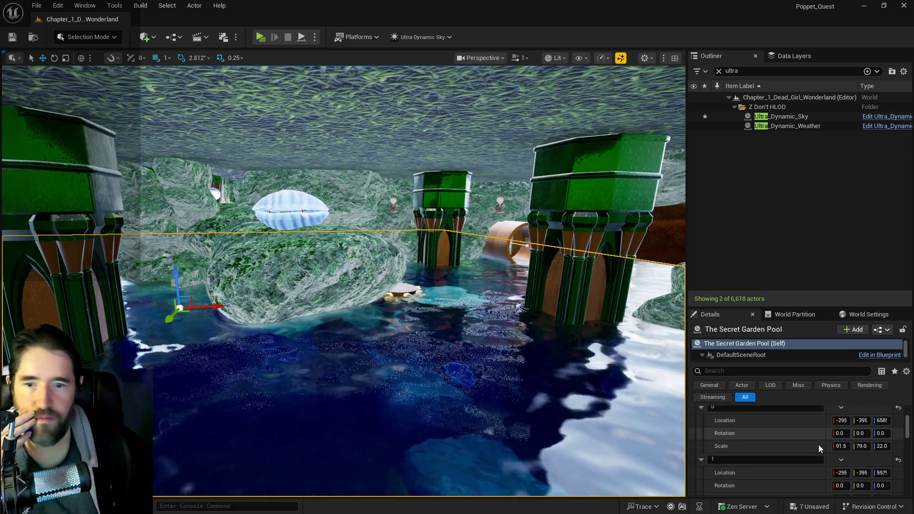
pyautogui.moveTo(537, 417)
pyautogui.mouseDown()
pyautogui.moveTo(485, 357)
pyautogui.moveTo(350, 308)
pyautogui.mouseUp()
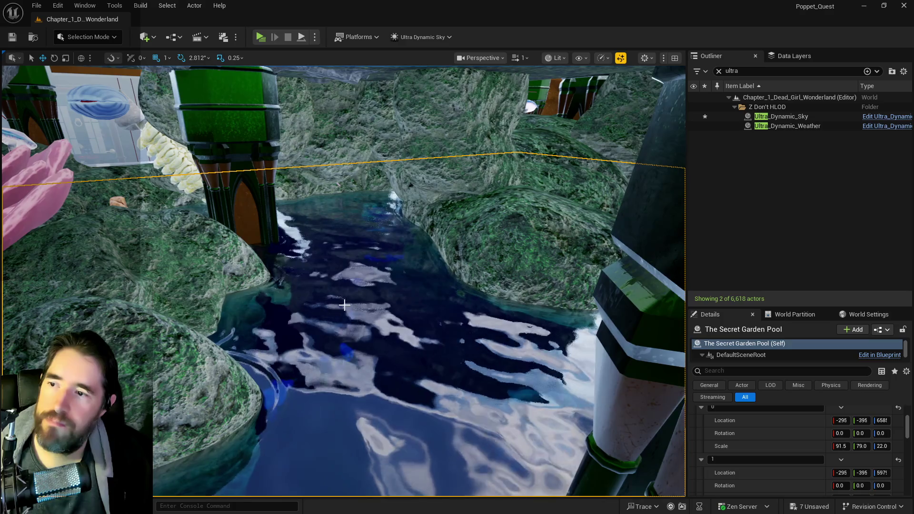
pyautogui.click(487, 225)
# Alt-drag a duplicate of SM_Rock196 forward in the pool
pyautogui.moveTo(486, 225); pyautogui.dragTo(466, 266)
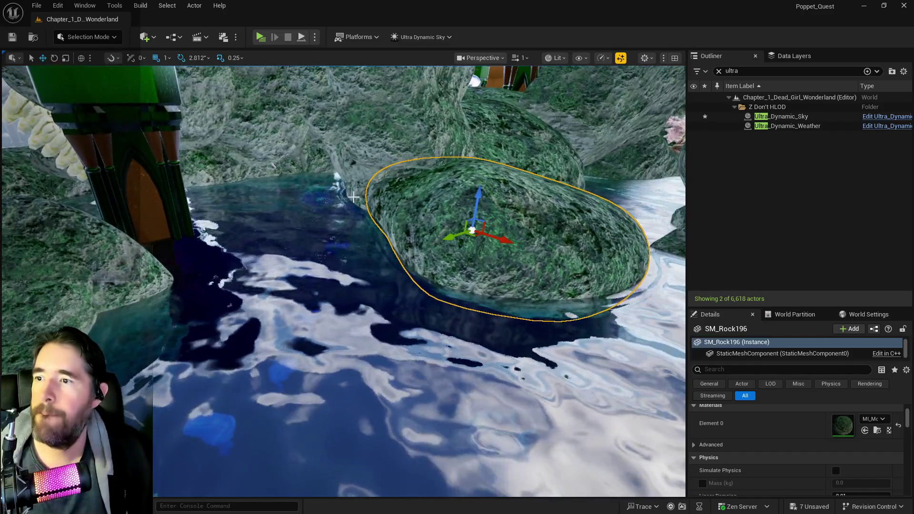
pyautogui.click(360, 204)
pyautogui.click(450, 240)
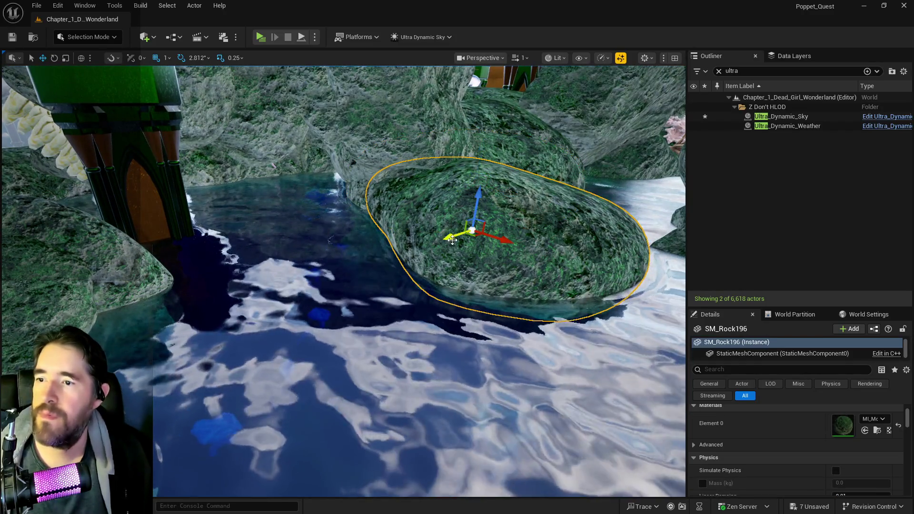
pyautogui.moveTo(453, 239); pyautogui.dragTo(253, 279)
# Tilt the copied rock, set its scale to 3.0, and lower it to Z 5871
pyautogui.moveTo(290, 253); pyautogui.dragTo(347, 247)
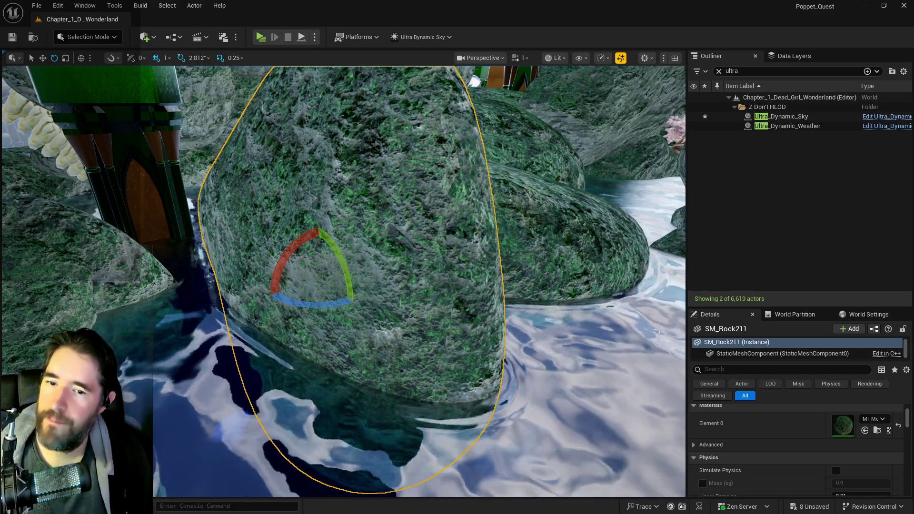
pyautogui.scroll(5, 737, 442)
pyautogui.click(857, 448)
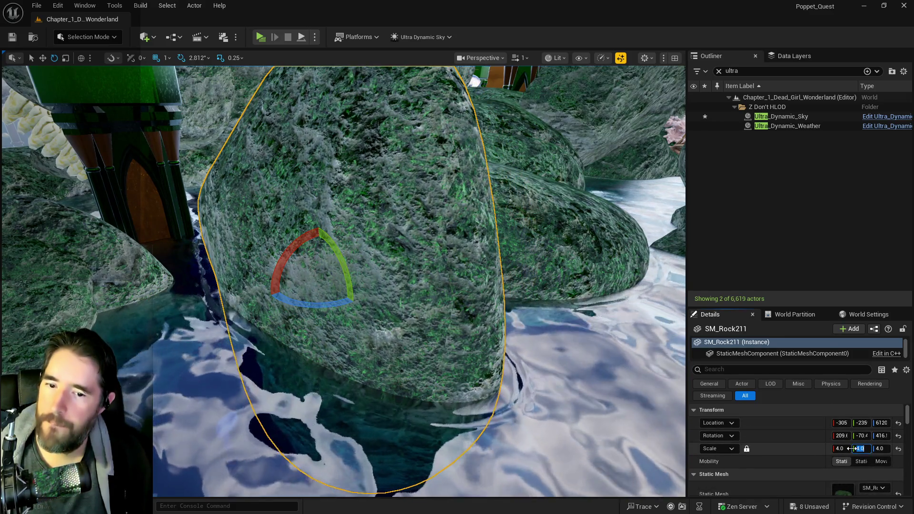
pyautogui.write('3')
pyautogui.click(850, 448)
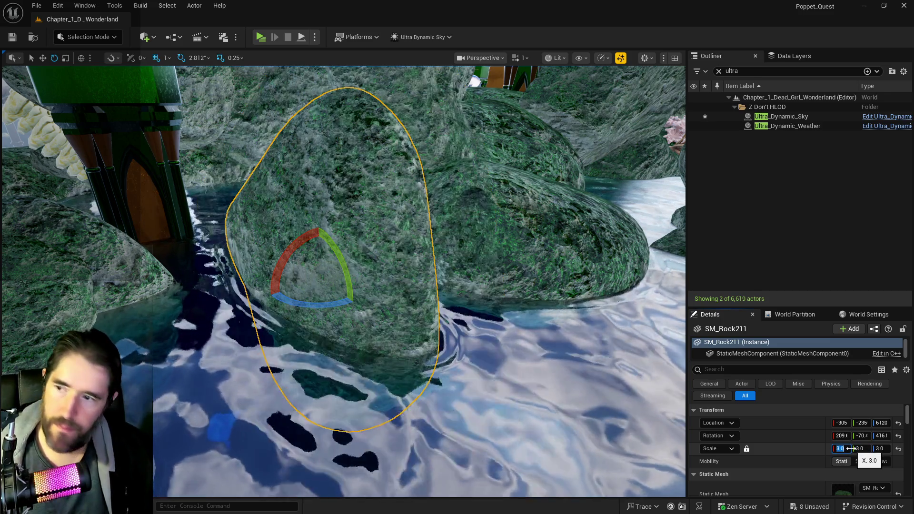
pyautogui.moveTo(339, 272); pyautogui.dragTo(353, 304)
pyautogui.moveTo(319, 245)
pyautogui.mouseDown()
pyautogui.moveTo(317, 334)
pyautogui.moveTo(312, 305)
pyautogui.moveTo(282, 359)
pyautogui.moveTo(228, 385)
pyautogui.moveTo(307, 282)
pyautogui.moveTo(316, 249)
pyautogui.moveTo(157, 365)
pyautogui.moveTo(257, 338)
pyautogui.moveTo(139, 322)
pyautogui.moveTo(381, 191)
pyautogui.moveTo(524, 136)
pyautogui.mouseUp()
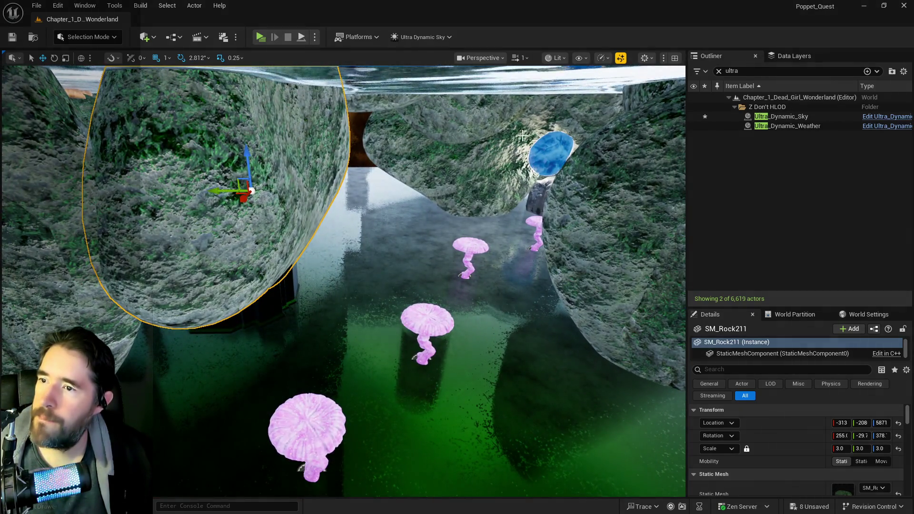
# Sink SM_Rock211 further and spin it about 28 degrees horizontally
pyautogui.moveTo(248, 153)
pyautogui.mouseDown()
pyautogui.moveTo(250, 233)
pyautogui.moveTo(272, 248)
pyautogui.mouseUp()
pyautogui.moveTo(283, 283)
pyautogui.mouseDown()
pyautogui.moveTo(248, 293)
pyautogui.moveTo(305, 269)
pyautogui.mouseUp()
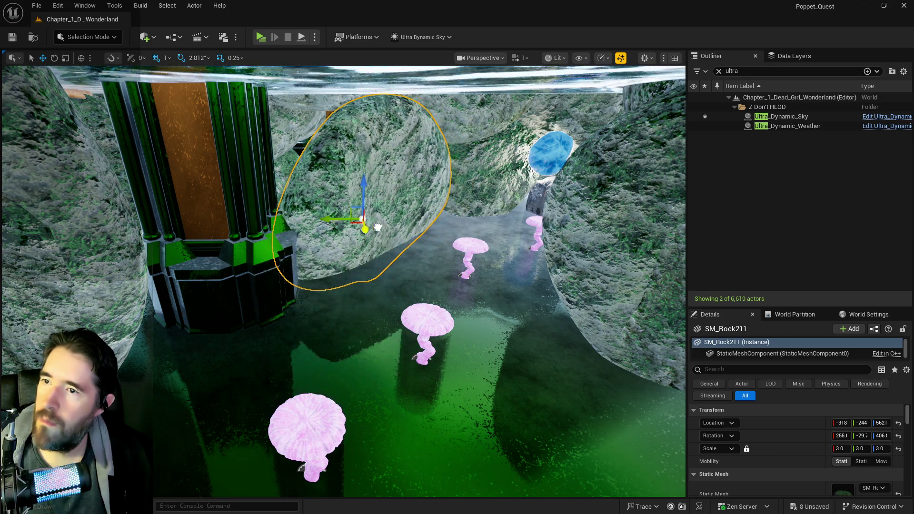
pyautogui.moveTo(340, 213)
pyautogui.mouseDown()
pyautogui.moveTo(340, 181)
pyautogui.moveTo(311, 191)
pyautogui.moveTo(310, 181)
pyautogui.moveTo(287, 172)
pyautogui.mouseUp()
# Rotate SM_Rock209 by the coral about -76 degrees and lower it to Z 6347
pyautogui.click(310, 191)
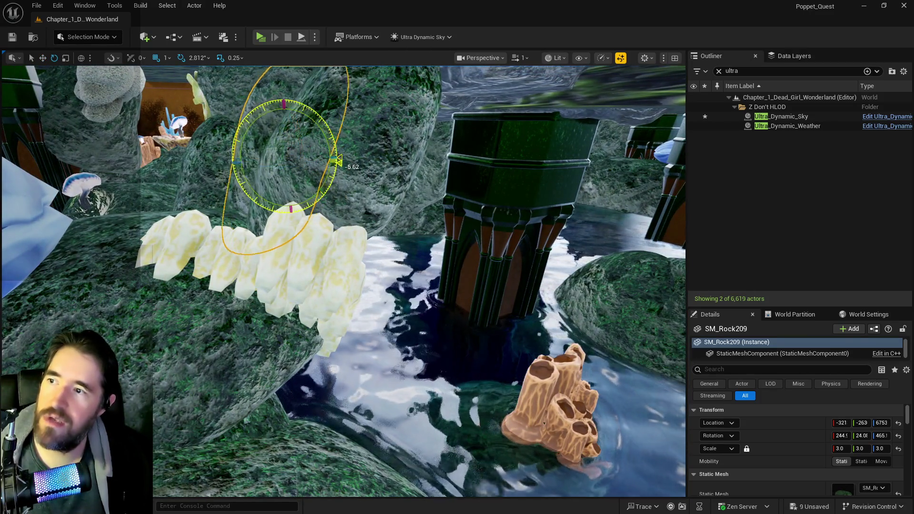
pyautogui.moveTo(339, 162); pyautogui.dragTo(305, 214)
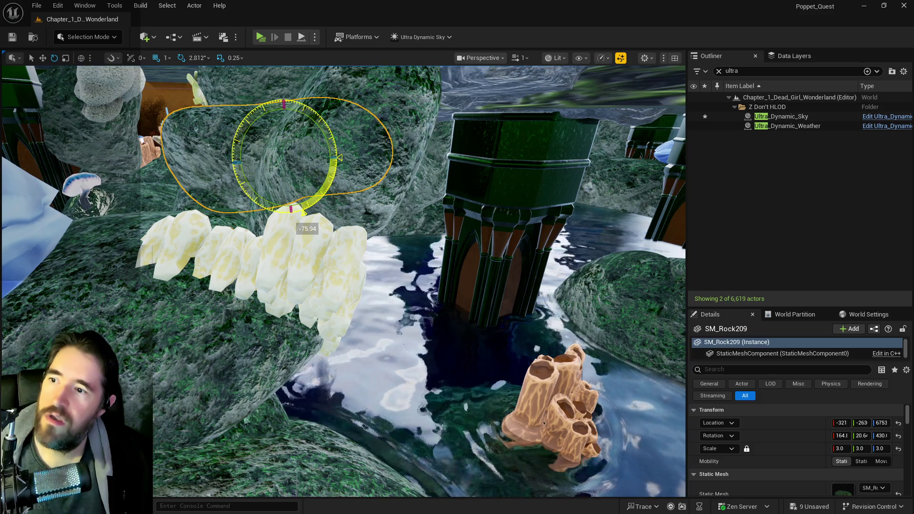
pyautogui.moveTo(287, 157); pyautogui.dragTo(289, 203)
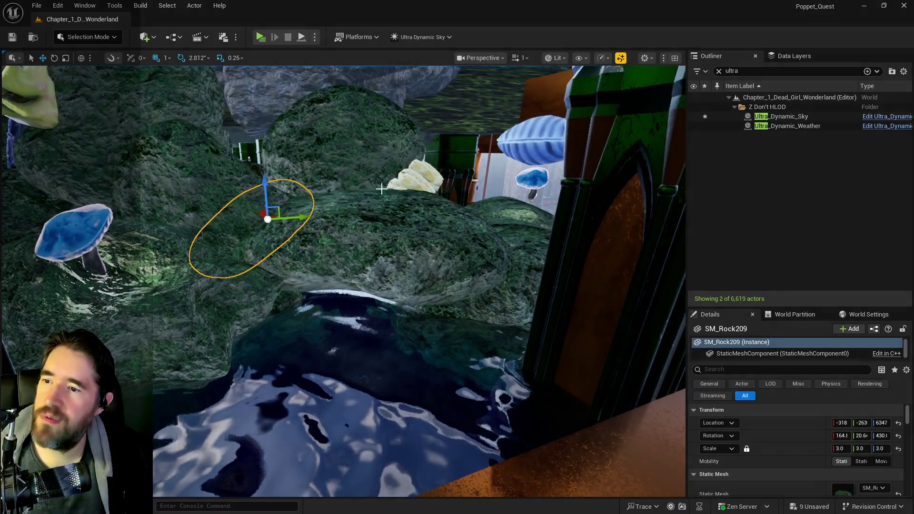
# Delete rock SM_Rock135 and lower SM_Rock74 from Z 6300 to 6066
pyautogui.click(372, 244)
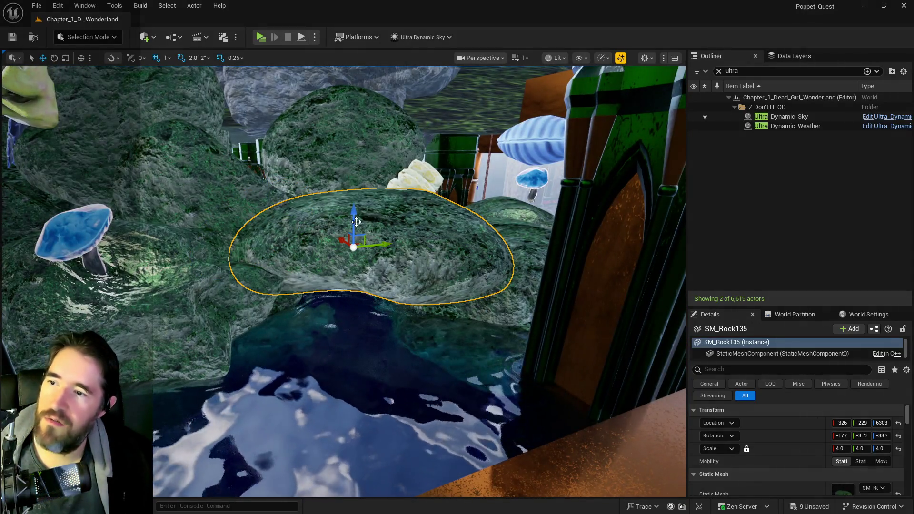
pyautogui.moveTo(356, 221); pyautogui.dragTo(356, 289)
pyautogui.moveTo(370, 351); pyautogui.dragTo(369, 390)
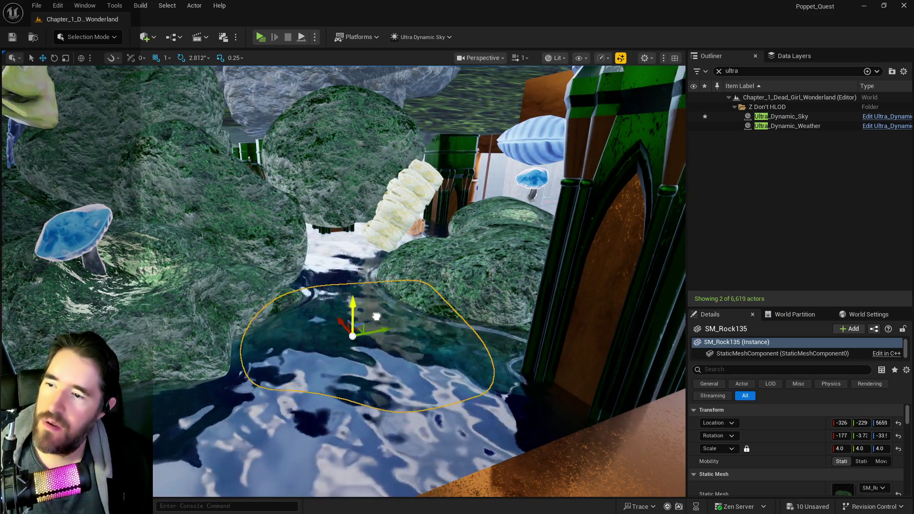
pyautogui.press('Delete')
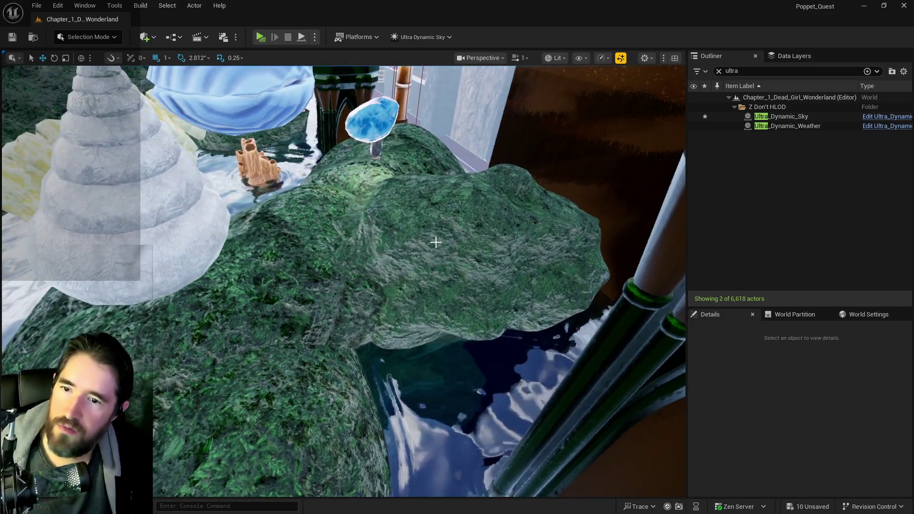
pyautogui.click(456, 223)
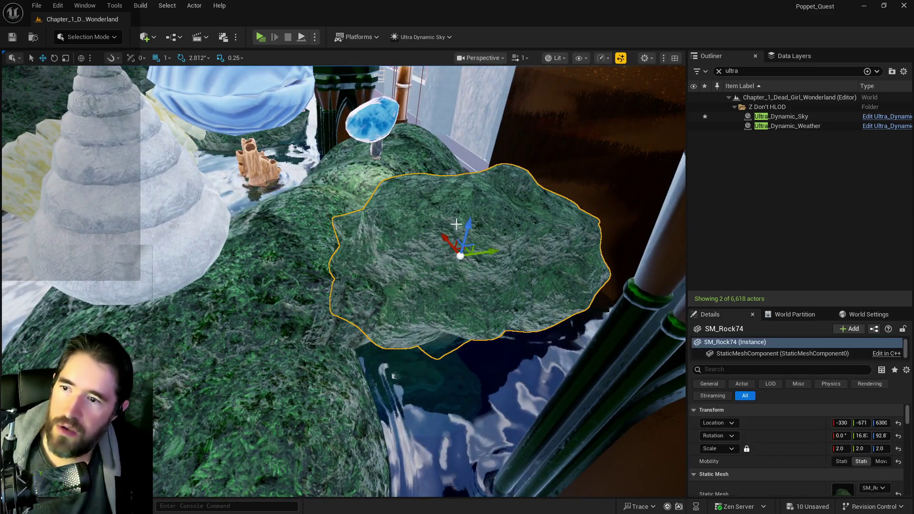
pyautogui.moveTo(468, 252); pyautogui.dragTo(466, 281)
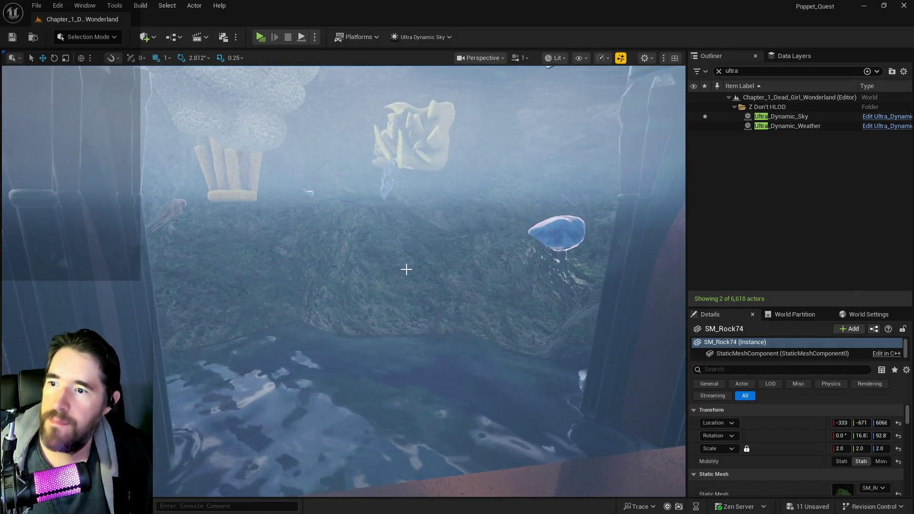
# Lower SM_Rock69 deeper into the pool, framing it with F
pyautogui.click(396, 249)
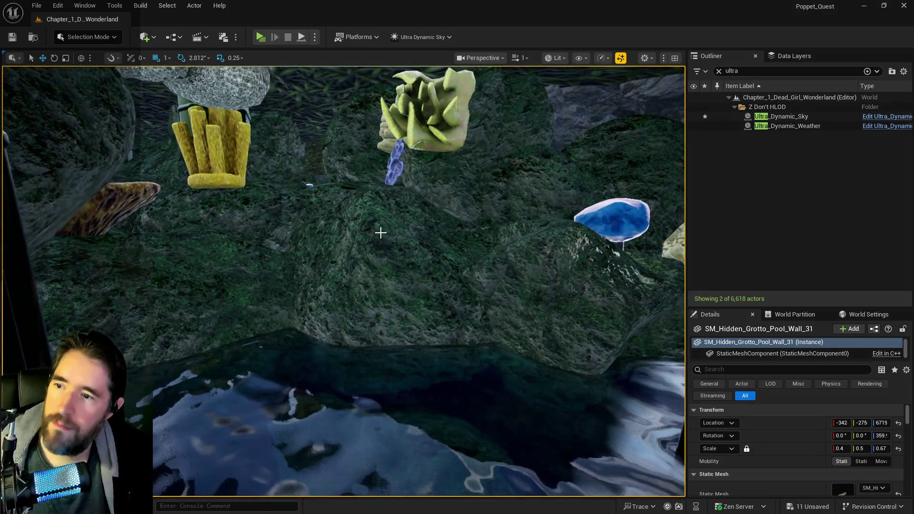
pyautogui.click(376, 248)
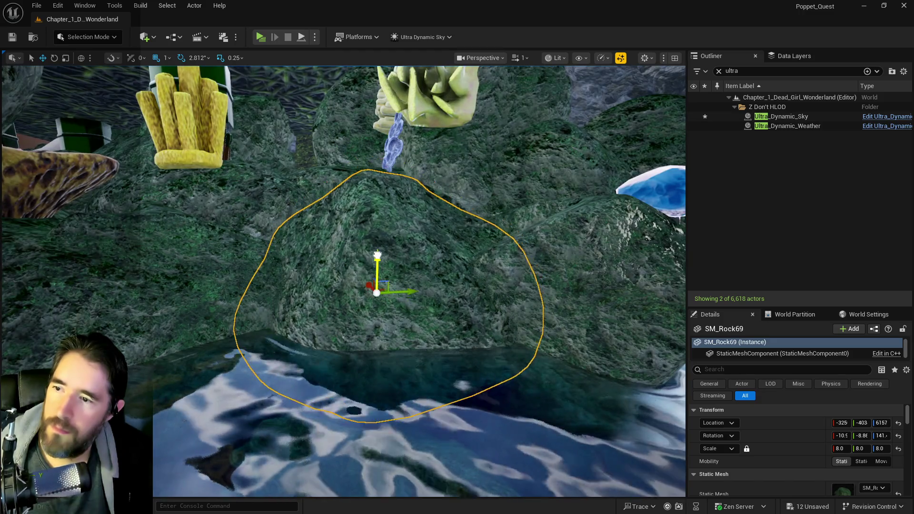
pyautogui.moveTo(377, 256)
pyautogui.mouseDown()
pyautogui.moveTo(377, 324)
pyautogui.moveTo(394, 318)
pyautogui.mouseUp()
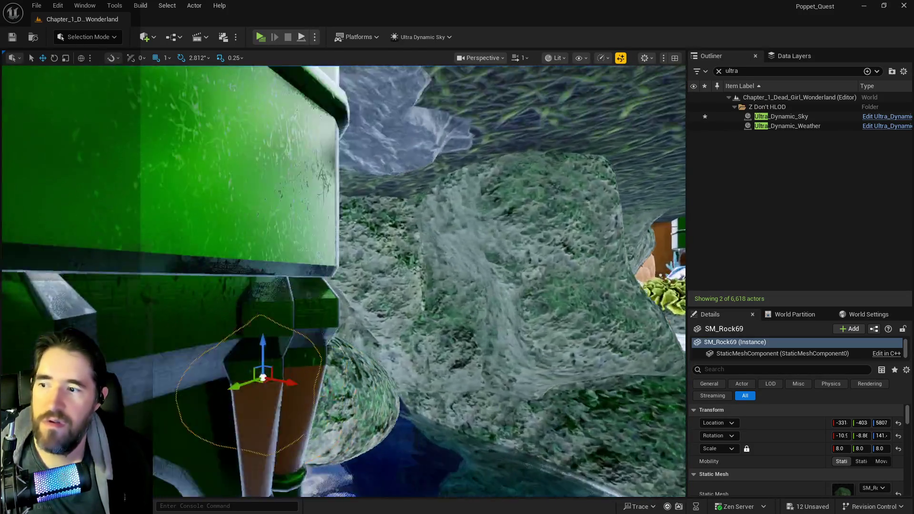
pyautogui.press('f')
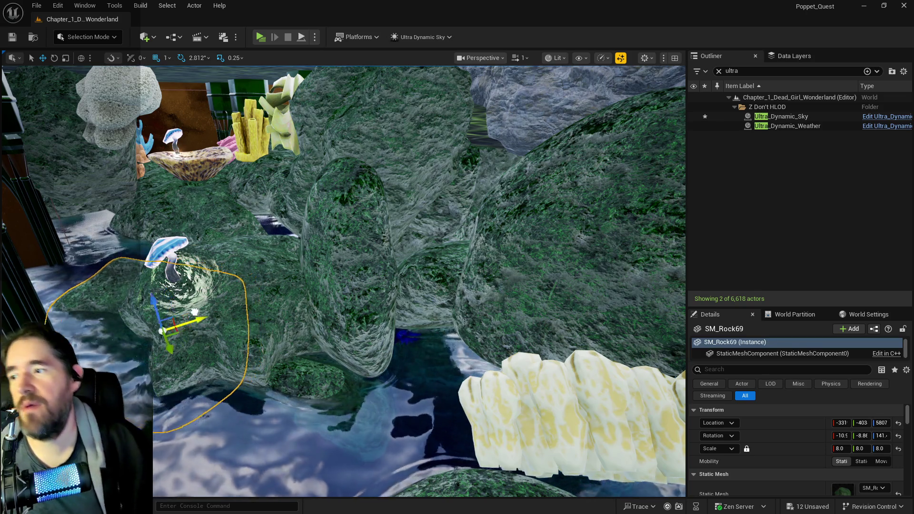
pyautogui.moveTo(161, 300)
pyautogui.mouseDown()
pyautogui.moveTo(171, 317)
pyautogui.moveTo(208, 331)
pyautogui.mouseUp()
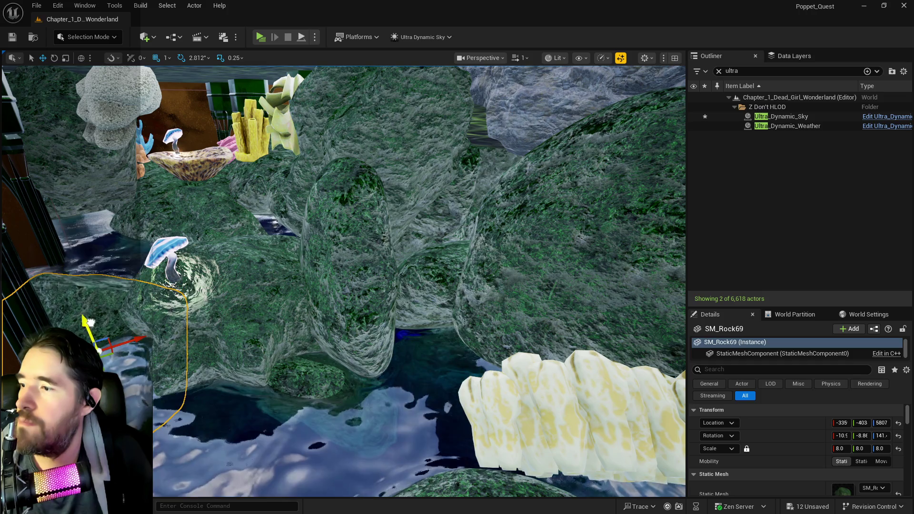
# Lower SM_Rock61 toward the water and select SM_Rock79
pyautogui.click(249, 299)
pyautogui.moveTo(230, 258)
pyautogui.mouseDown()
pyautogui.moveTo(241, 303)
pyautogui.moveTo(297, 171)
pyautogui.moveTo(320, 215)
pyautogui.moveTo(331, 388)
pyautogui.moveTo(398, 419)
pyautogui.moveTo(453, 428)
pyautogui.moveTo(435, 311)
pyautogui.moveTo(401, 344)
pyautogui.moveTo(213, 386)
pyautogui.mouseUp()
pyautogui.click(319, 214)
pyautogui.scroll(-5, 343, 281)
# Select the coral SM_Coral_4 and set its scale to 5
pyautogui.scroll(5, 343, 281)
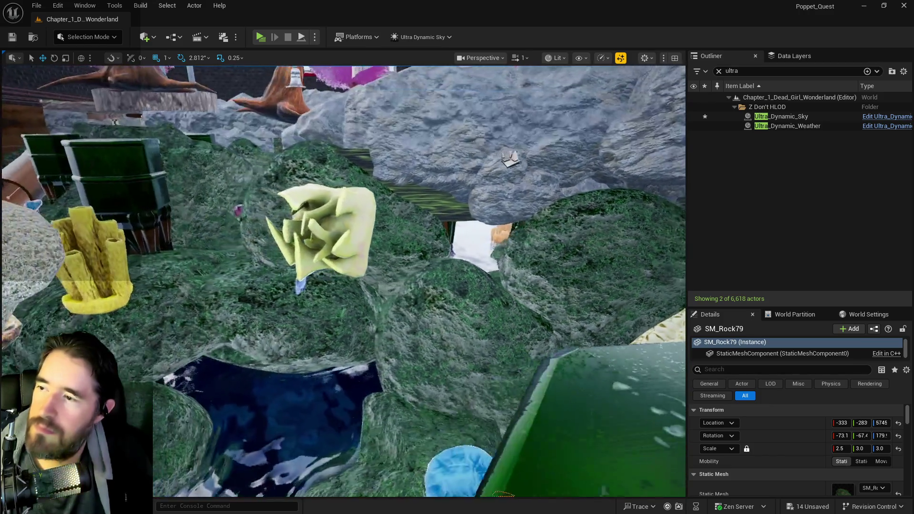
pyautogui.scroll(-3, 343, 281)
pyautogui.click(224, 257)
pyautogui.scroll(3, 342, 281)
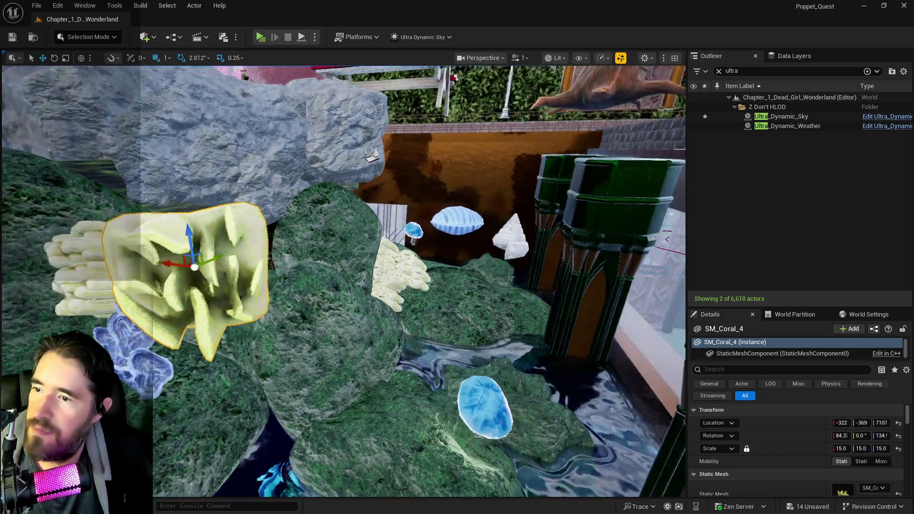
pyautogui.press('f')
pyautogui.click(841, 449)
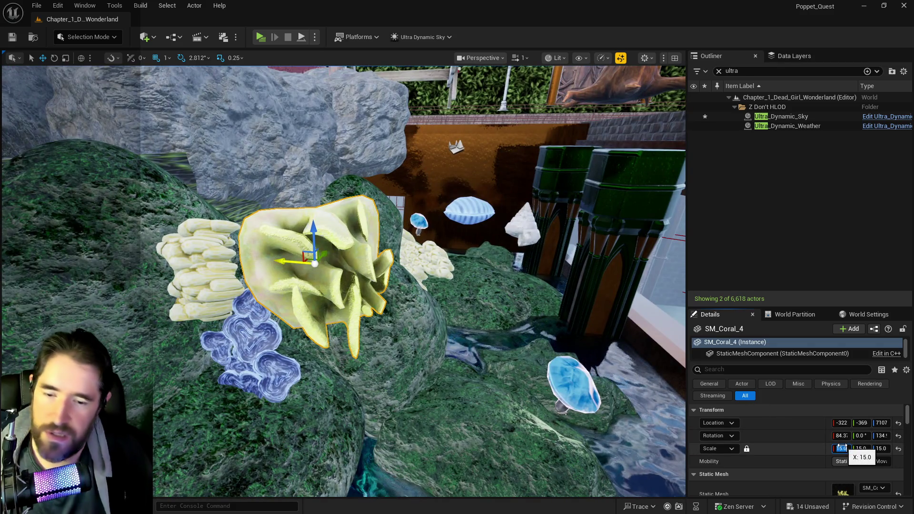
pyautogui.write('5')
pyautogui.press('Return')
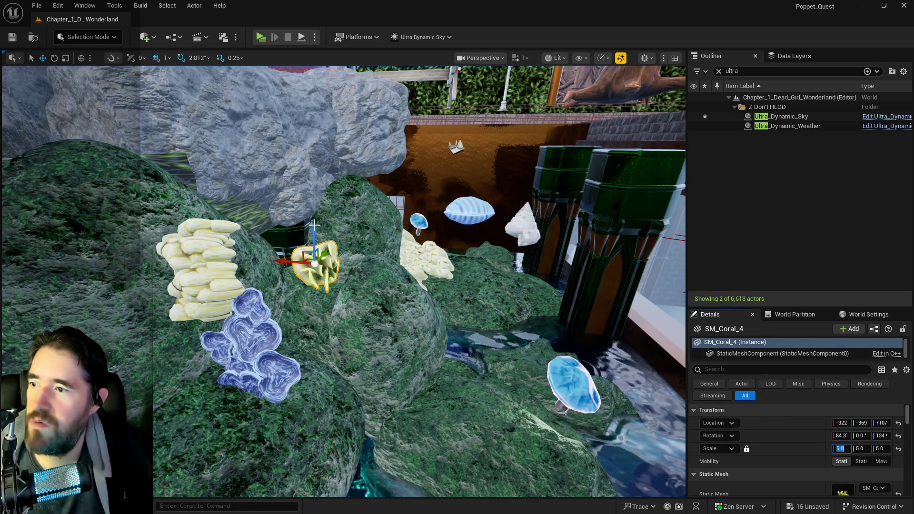
# Drop SM_Coral_4 onto the mossy rock and tilt it to about 12.6, 30.7, 116
pyautogui.moveTo(657, 266); pyautogui.dragTo(671, 267)
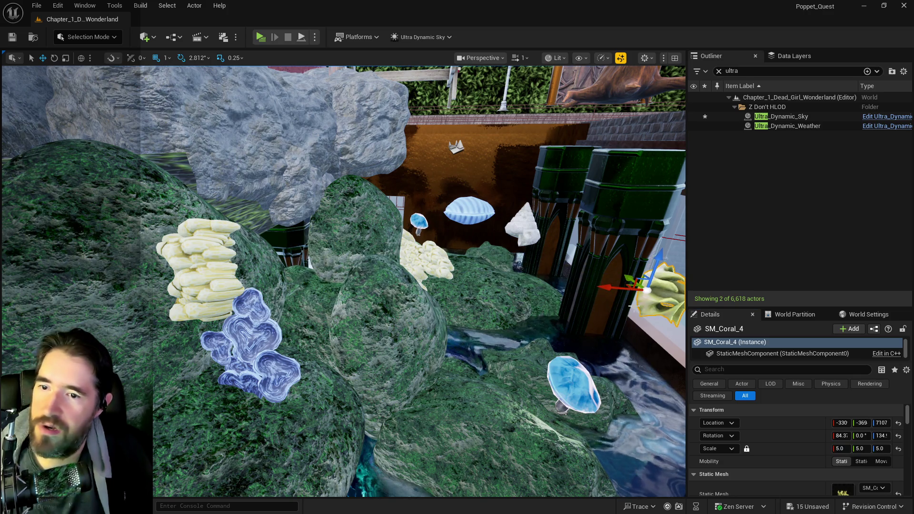
pyautogui.moveTo(460, 227)
pyautogui.mouseDown()
pyautogui.moveTo(450, 237)
pyautogui.moveTo(426, 401)
pyautogui.mouseUp()
pyautogui.press('f')
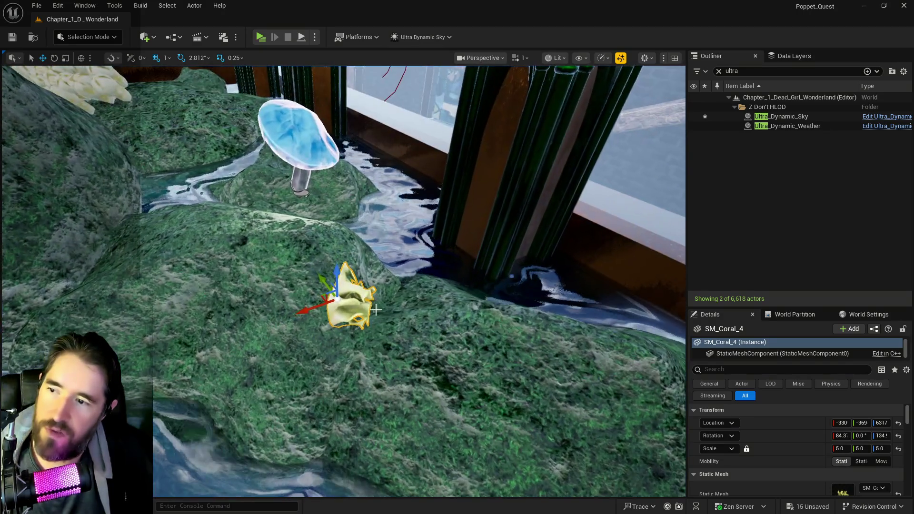
pyautogui.moveTo(313, 272)
pyautogui.mouseDown()
pyautogui.moveTo(347, 278)
pyautogui.moveTo(324, 308)
pyautogui.moveTo(296, 315)
pyautogui.moveTo(295, 337)
pyautogui.mouseUp()
pyautogui.moveTo(342, 286); pyautogui.dragTo(337, 256)
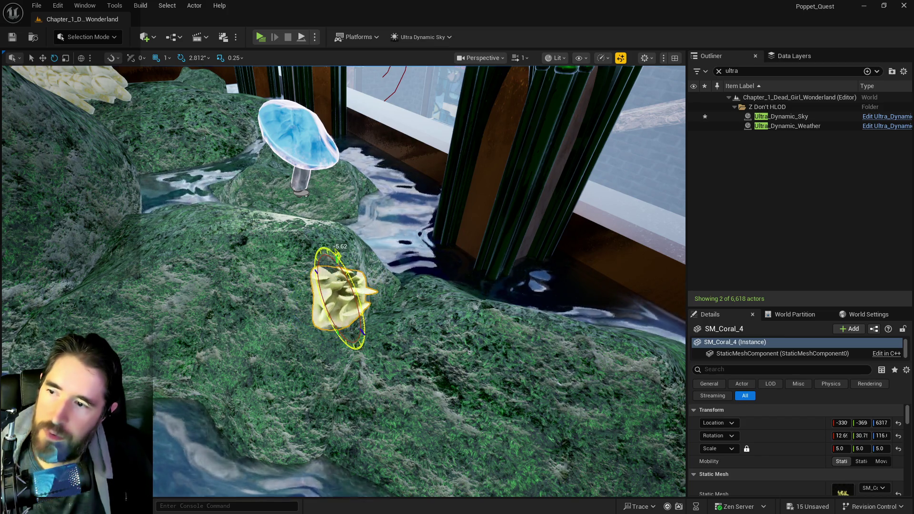
# Fly the view through the coral area and select the mushroom light
pyautogui.press('w')
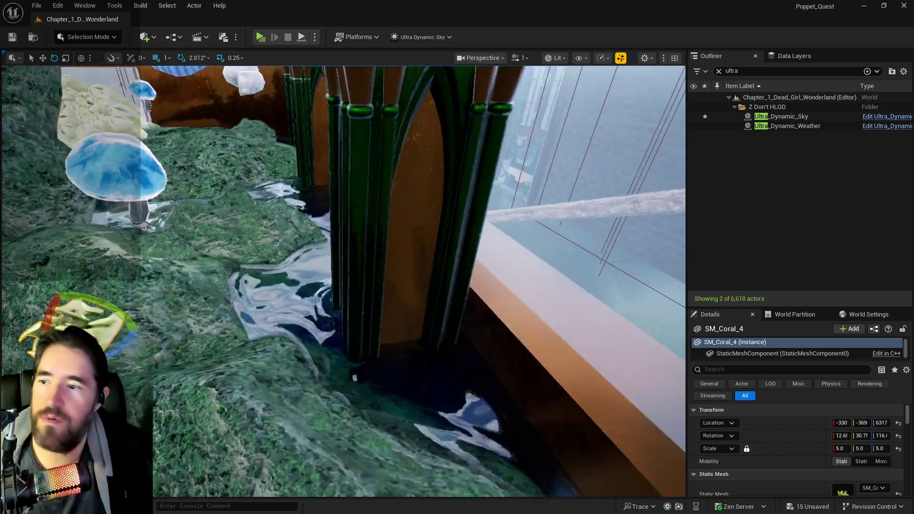
pyautogui.press('w')
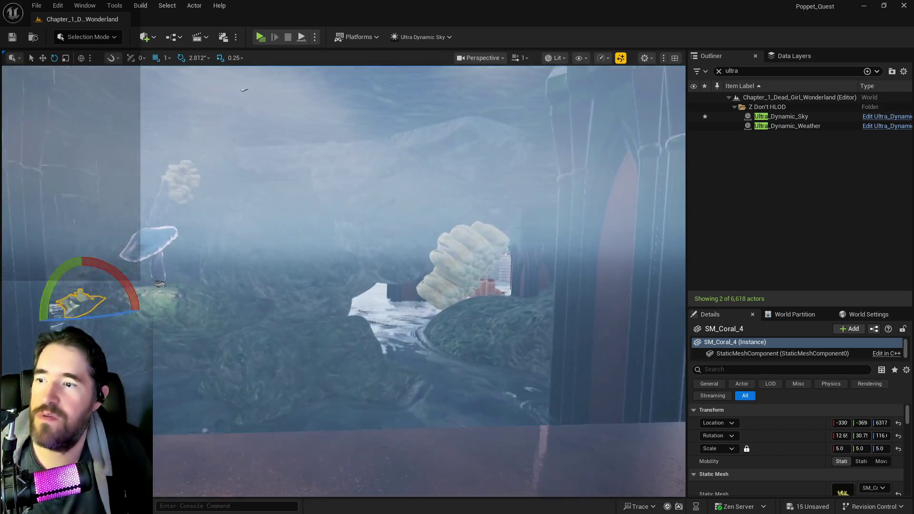
pyautogui.press('s')
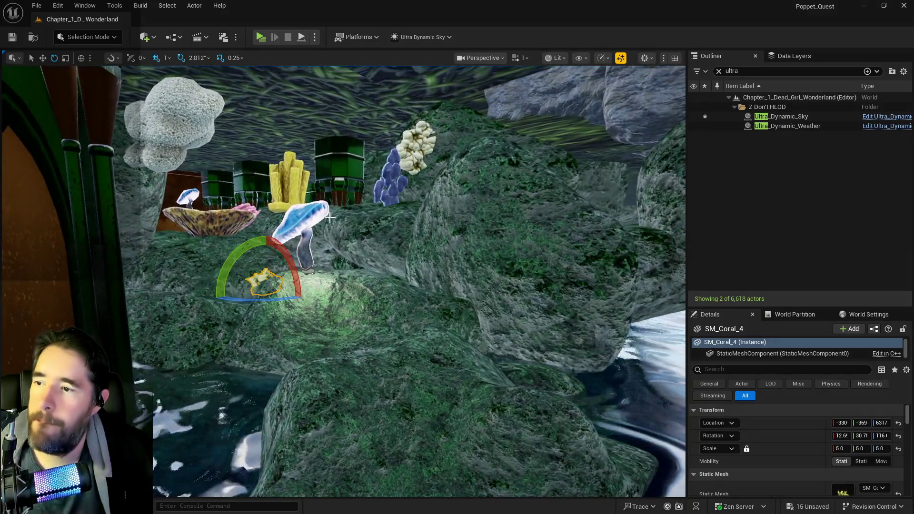
pyautogui.click(309, 220)
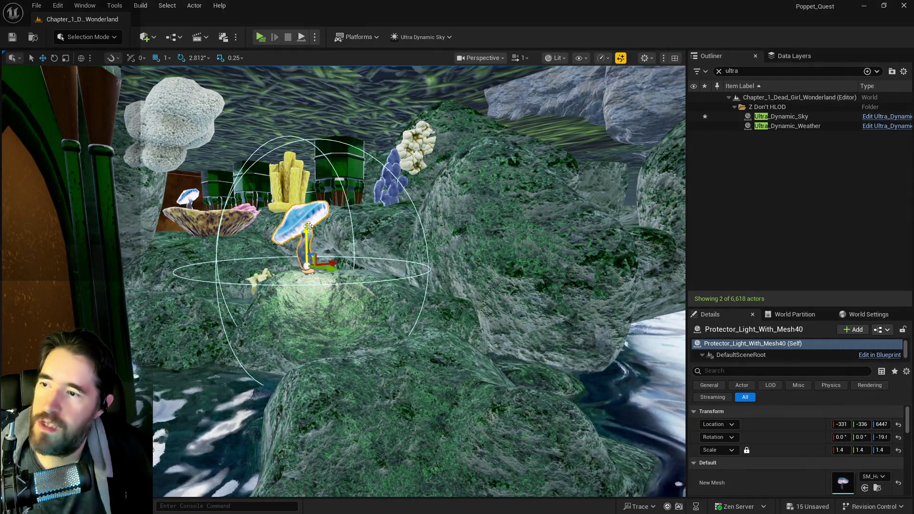
# Lower the mushroom light onto its rock and rotate SM_Rock209 to about 176, -11.2, 430
pyautogui.moveTo(308, 226); pyautogui.dragTo(305, 280)
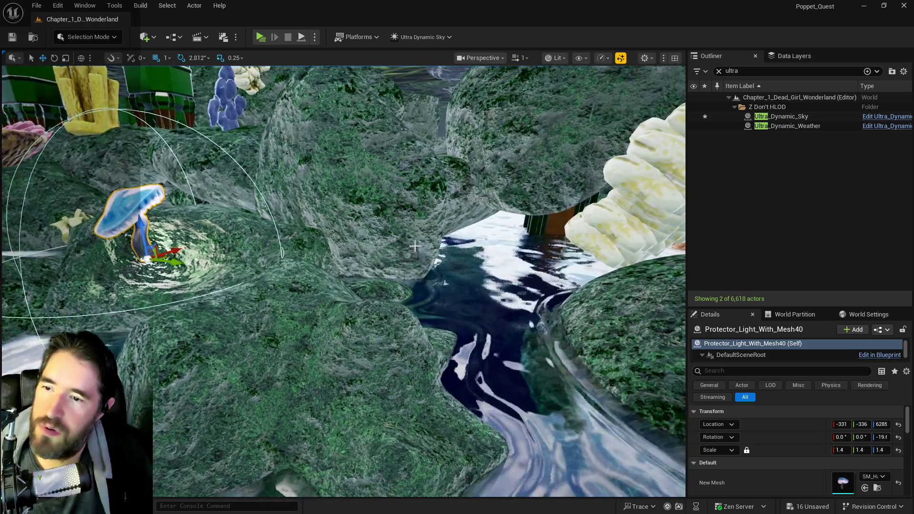
pyautogui.click(389, 215)
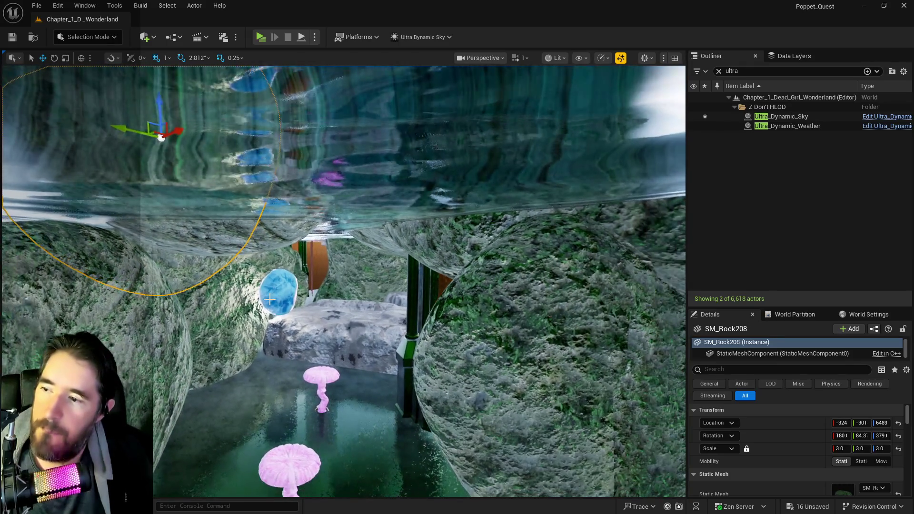
pyautogui.click(264, 241)
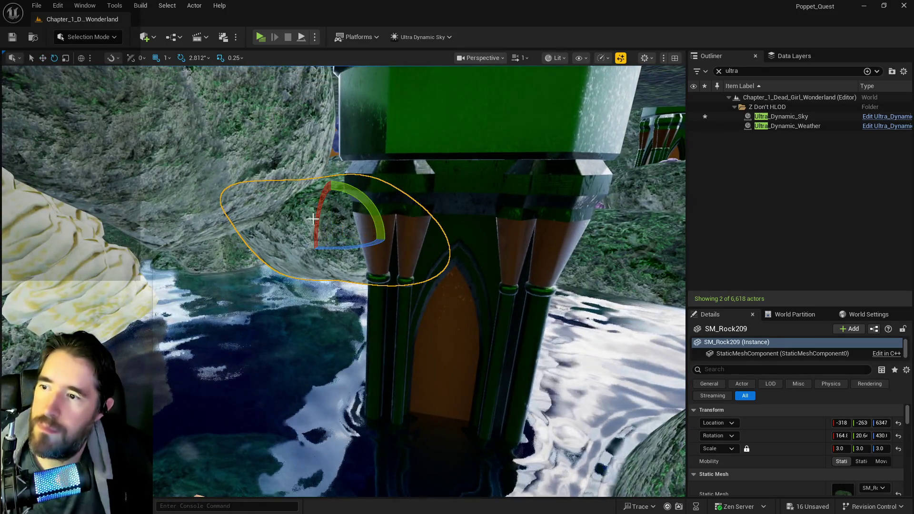
pyautogui.moveTo(315, 216); pyautogui.dragTo(315, 223)
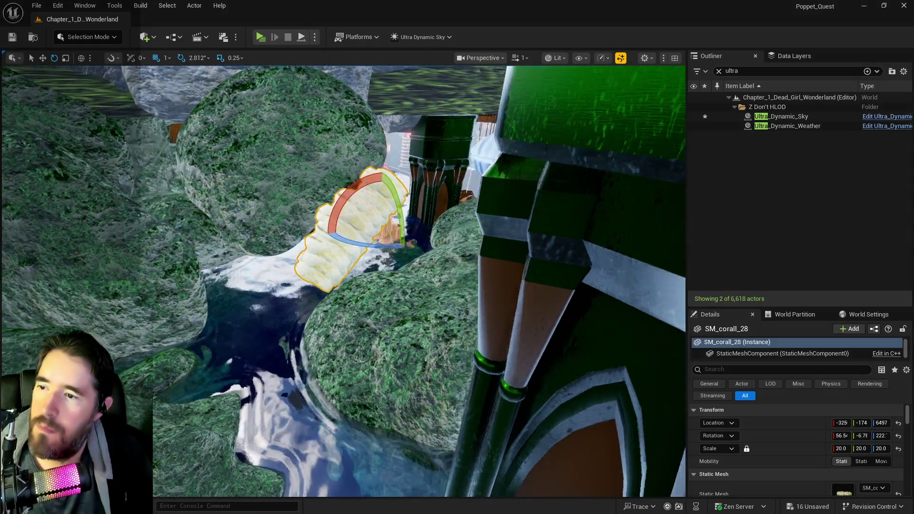
# Bring coral SM_corall_28 into view and set its scale to 5
pyautogui.moveTo(298, 178); pyautogui.dragTo(314, 200)
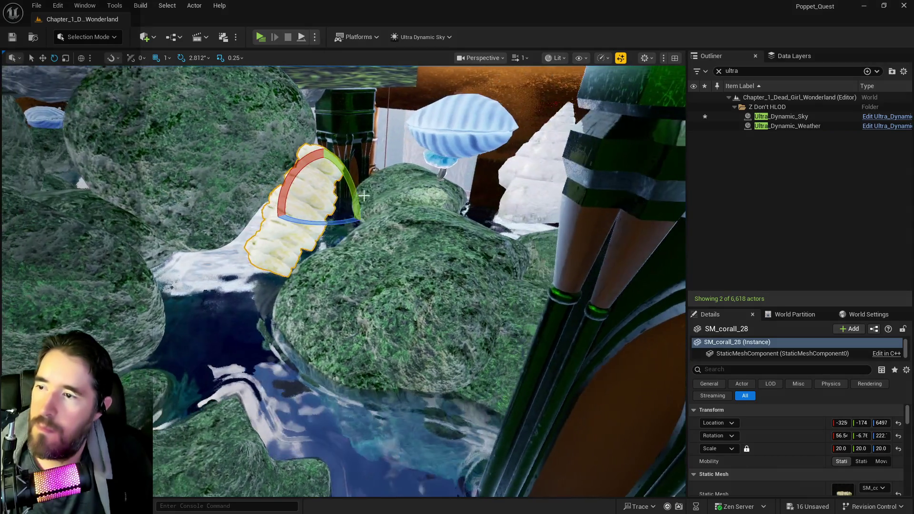
pyautogui.moveTo(323, 151); pyautogui.dragTo(315, 158)
pyautogui.click(841, 448)
pyautogui.write('5')
pyautogui.press('Return')
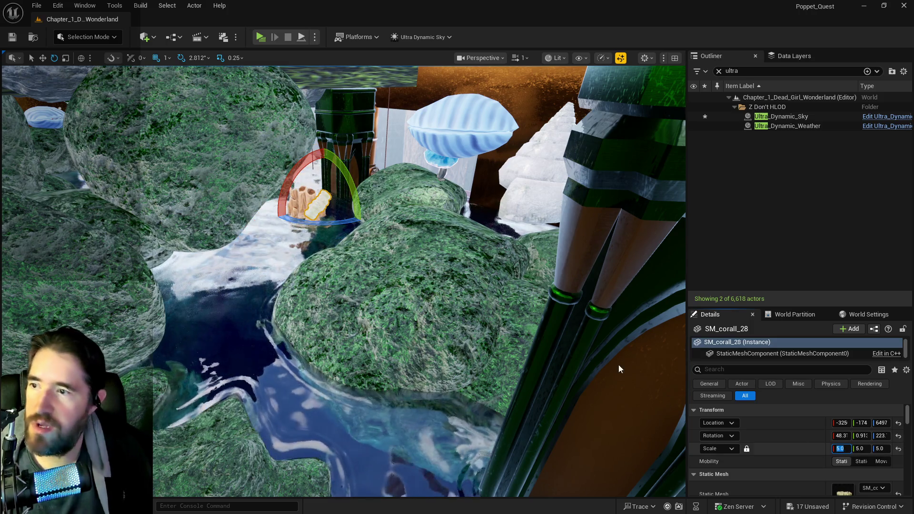
# Lower SM_corall_28 to Z 6248 and tilt it to about 25.5, 41.2, 216
pyautogui.press('w')
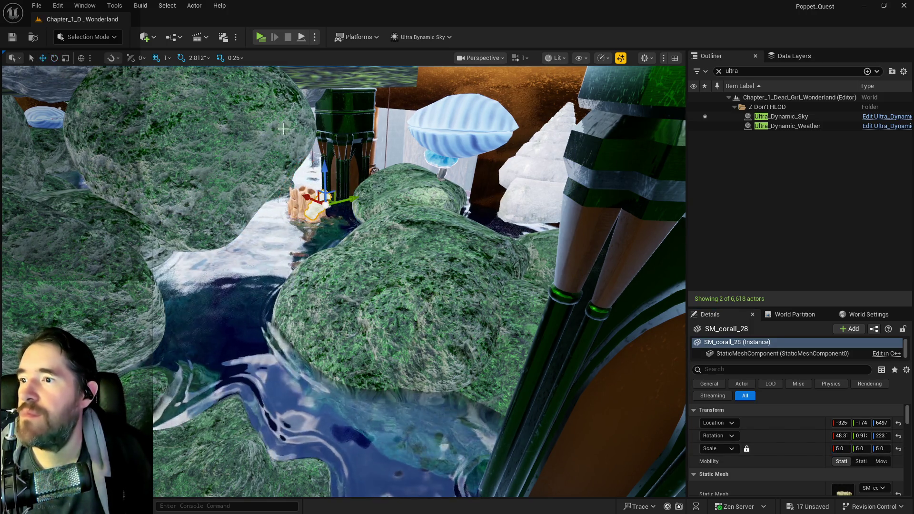
pyautogui.moveTo(322, 167)
pyautogui.mouseDown()
pyautogui.moveTo(333, 225)
pyautogui.moveTo(316, 209)
pyautogui.moveTo(336, 234)
pyautogui.moveTo(299, 240)
pyautogui.moveTo(350, 240)
pyautogui.mouseUp()
pyautogui.scroll(10, 343, 281)
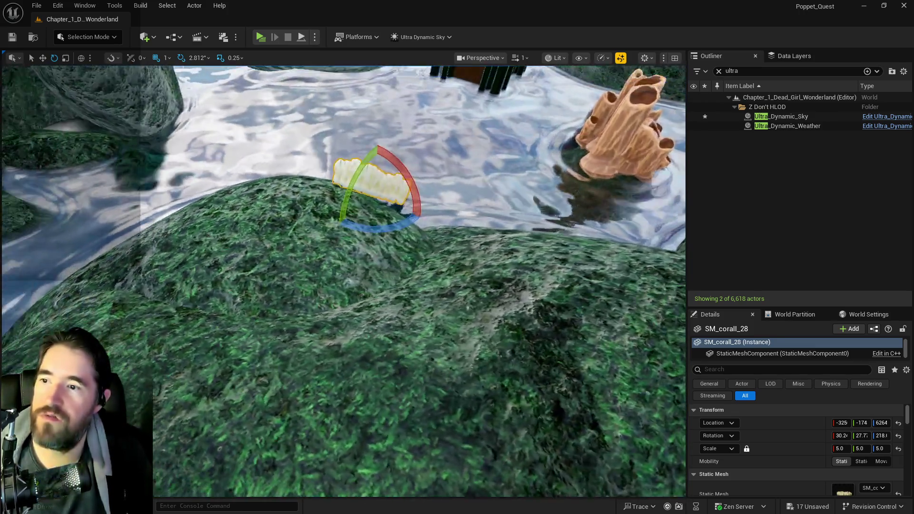
pyautogui.scroll(-5, 342, 281)
pyautogui.moveTo(276, 260); pyautogui.dragTo(274, 245)
pyautogui.moveTo(208, 201); pyautogui.dragTo(215, 211)
pyautogui.press('w')
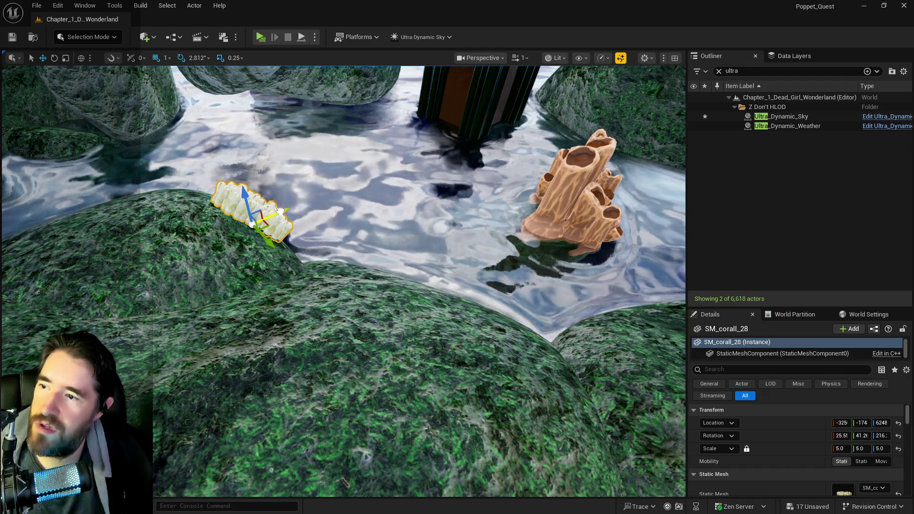
pyautogui.moveTo(291, 212)
pyautogui.mouseDown()
pyautogui.moveTo(266, 217)
pyautogui.moveTo(304, 214)
pyautogui.moveTo(281, 218)
pyautogui.moveTo(311, 198)
pyautogui.mouseUp()
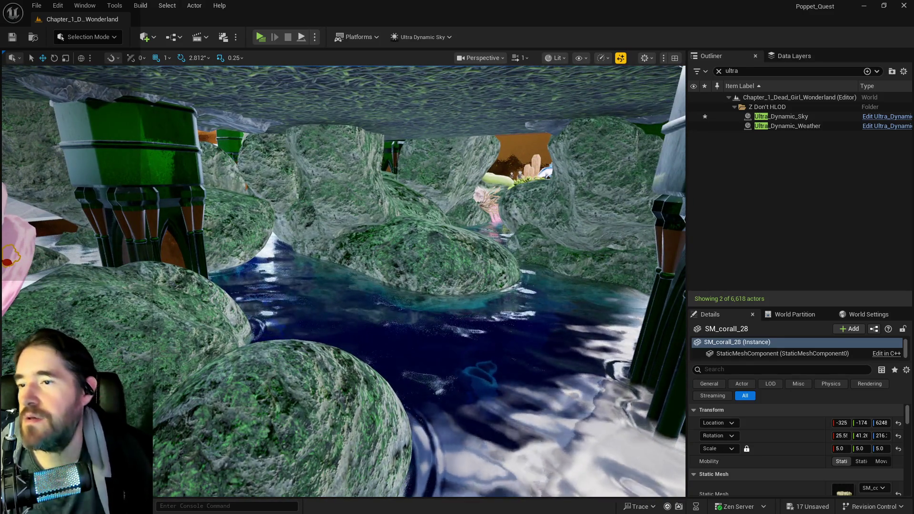
# Nudge SM_Rock80 slightly lower, then shift and delete rock SM_Rock210 from the pool
pyautogui.click(332, 191)
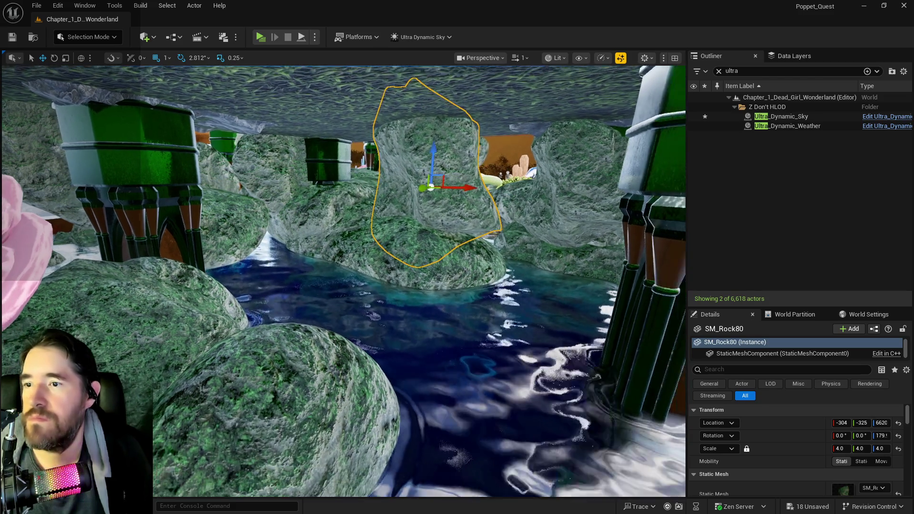
pyautogui.moveTo(438, 166); pyautogui.dragTo(442, 170)
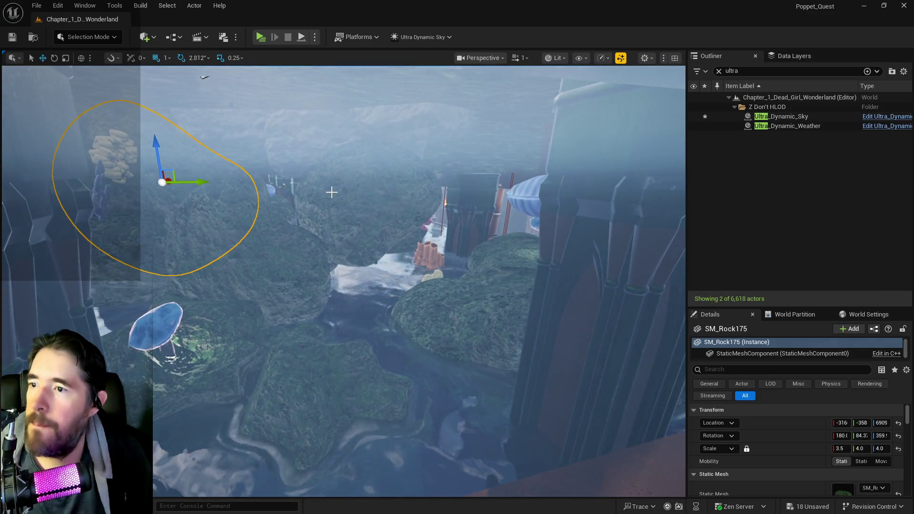
pyautogui.click(353, 207)
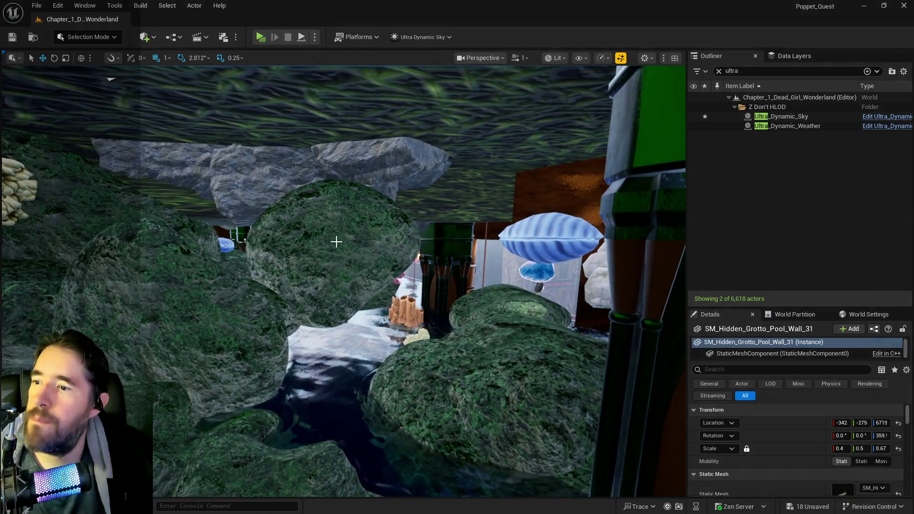
pyautogui.click(336, 241)
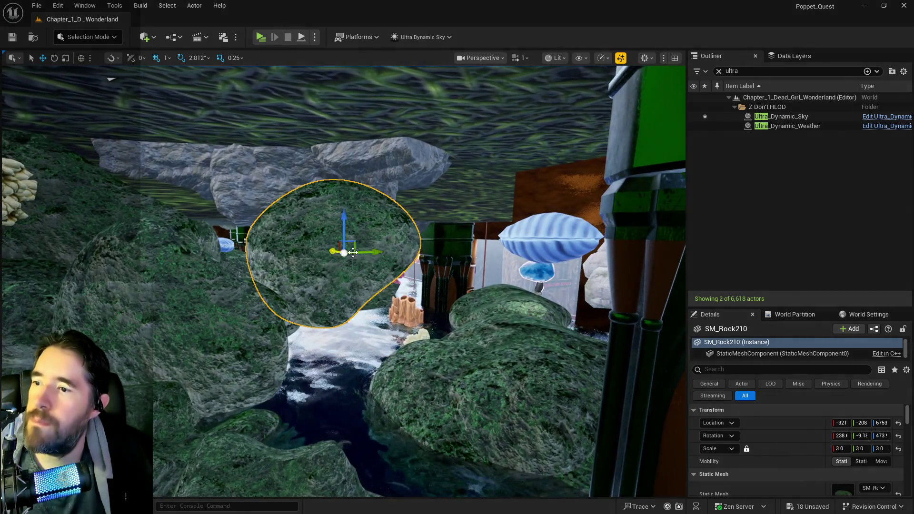
pyautogui.moveTo(357, 251); pyautogui.dragTo(417, 249)
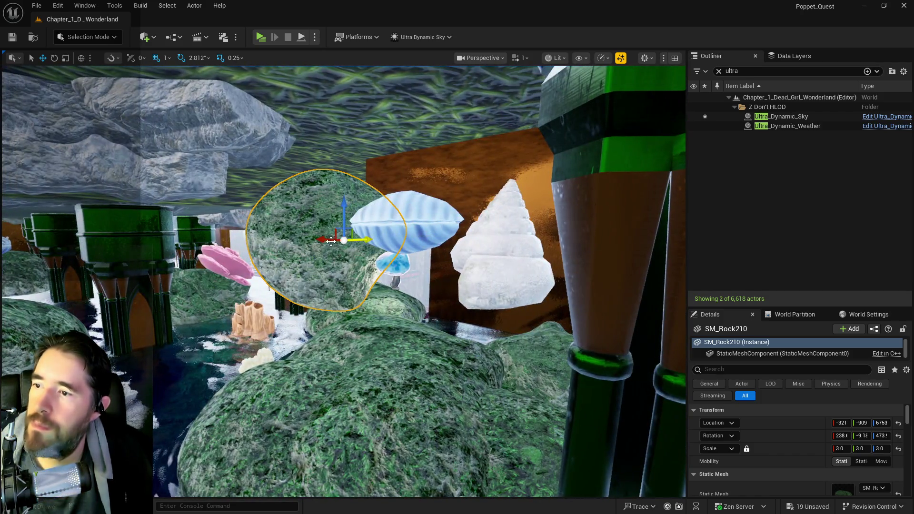
pyautogui.moveTo(331, 242)
pyautogui.mouseDown()
pyautogui.moveTo(115, 240)
pyautogui.moveTo(162, 243)
pyautogui.mouseUp()
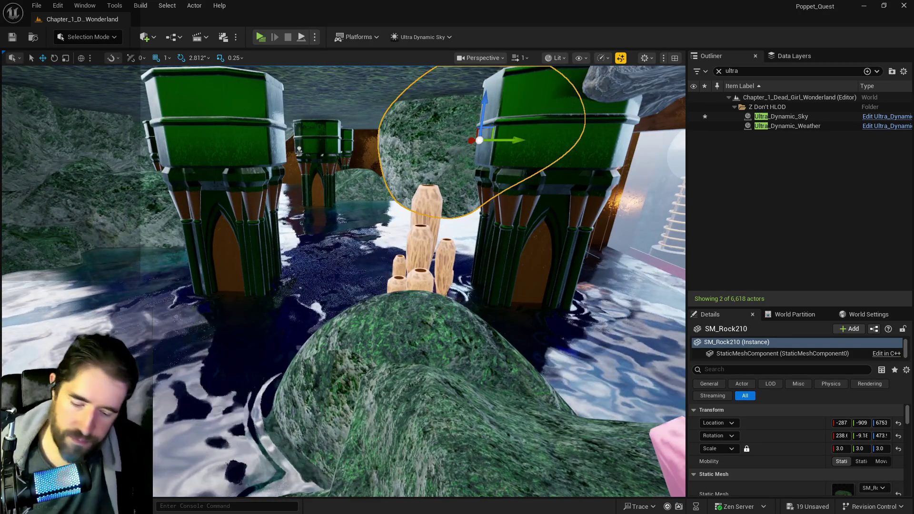
pyautogui.press('Delete')
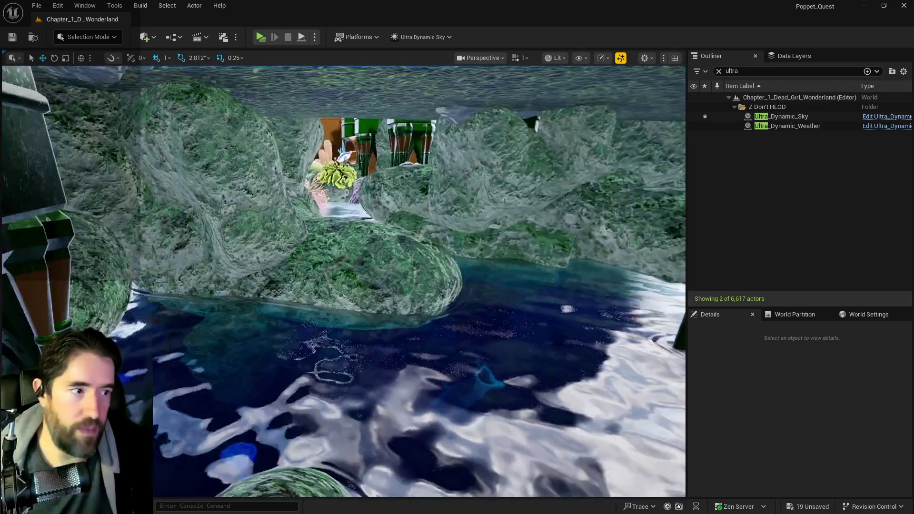
pyautogui.press('w')
pyautogui.press('w')
pyautogui.press('w')
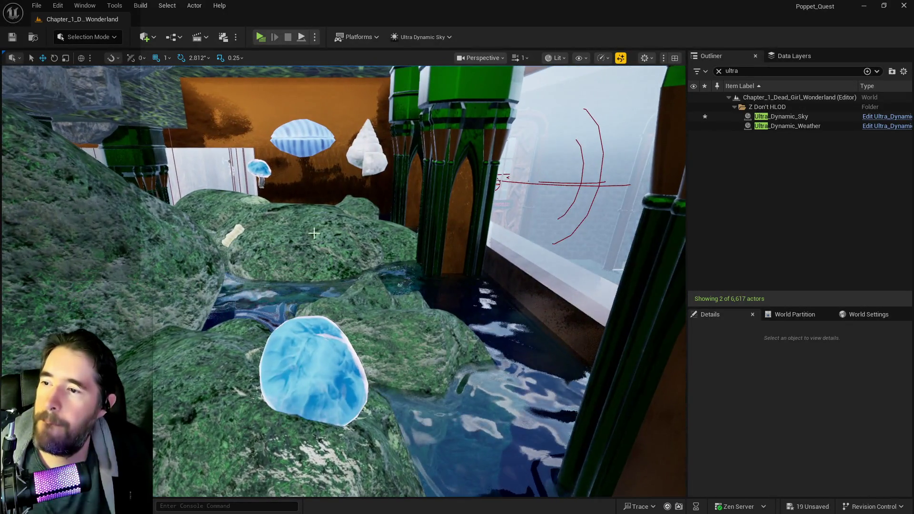
# Sink the mossy rock behind the blue crystal deeper into the water
pyautogui.click(338, 233)
pyautogui.moveTo(337, 237)
pyautogui.mouseDown()
pyautogui.moveTo(340, 248)
pyautogui.moveTo(345, 240)
pyautogui.mouseUp()
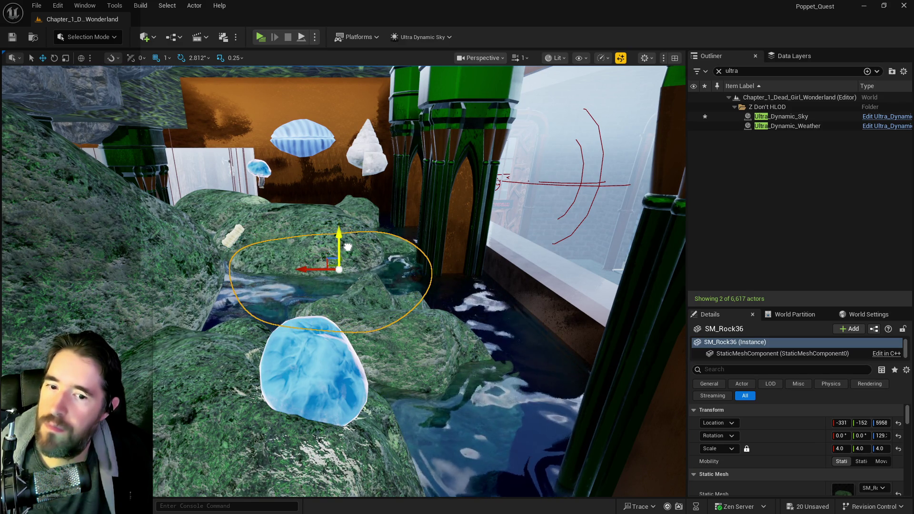
pyautogui.click(546, 323)
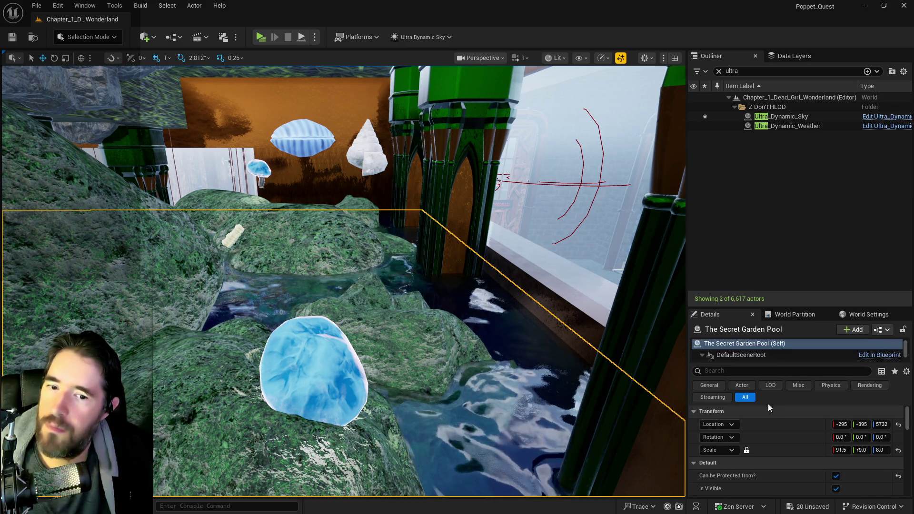
pyautogui.scroll(-5, 821, 435)
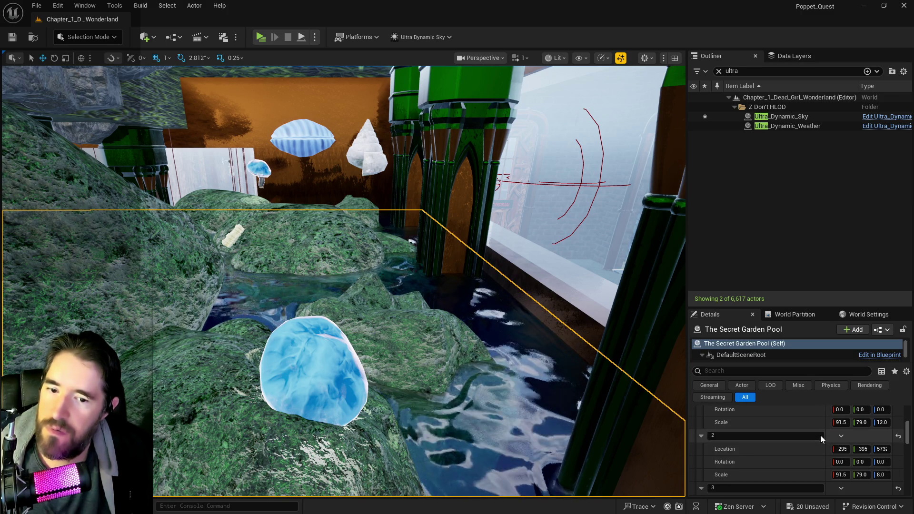
pyautogui.click(303, 238)
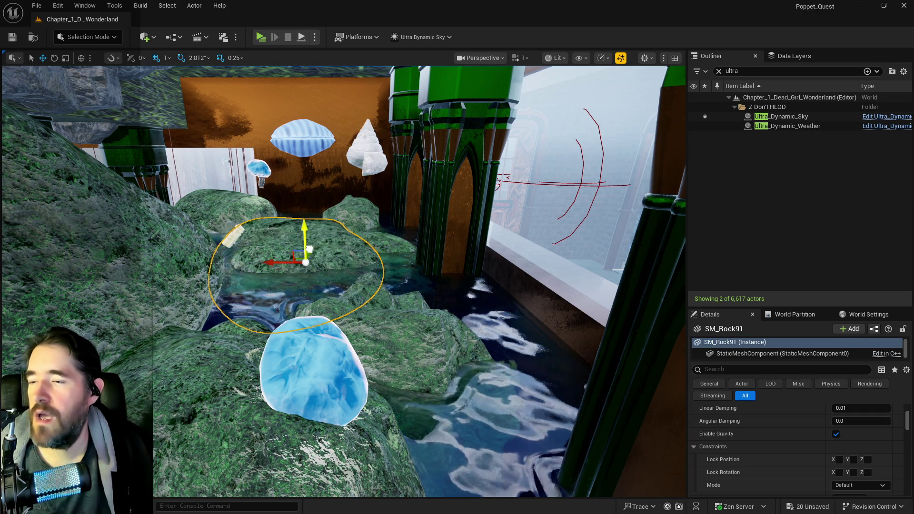
# Fly past the green pillars and the orange room, then select the pink pipe
pyautogui.press('w')
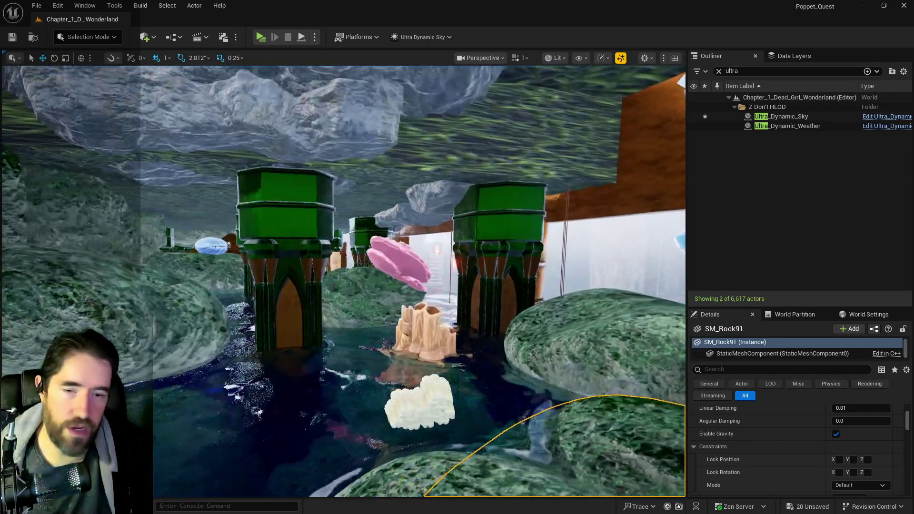
pyautogui.press('w')
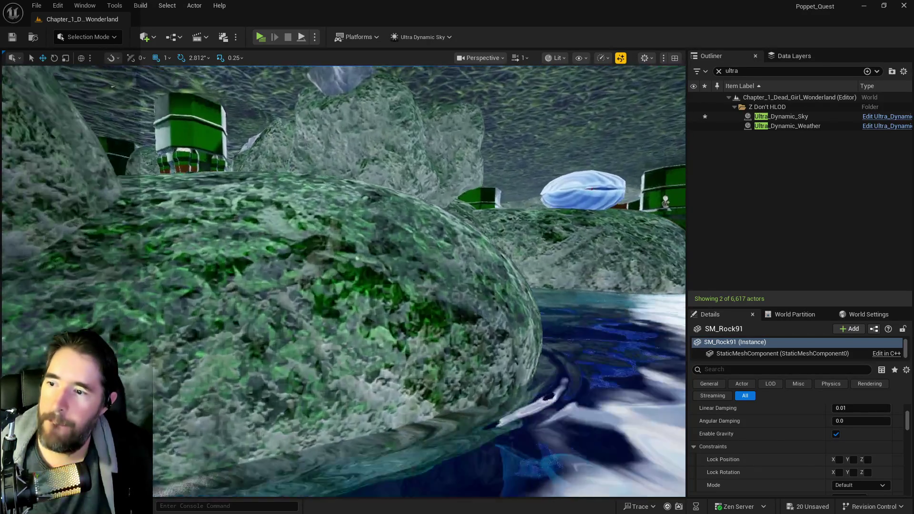
pyautogui.press('w')
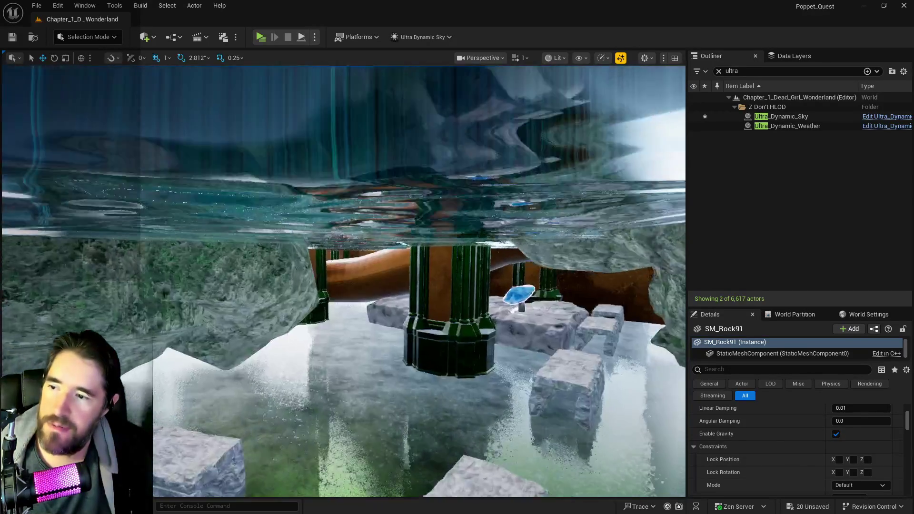
pyautogui.press('w')
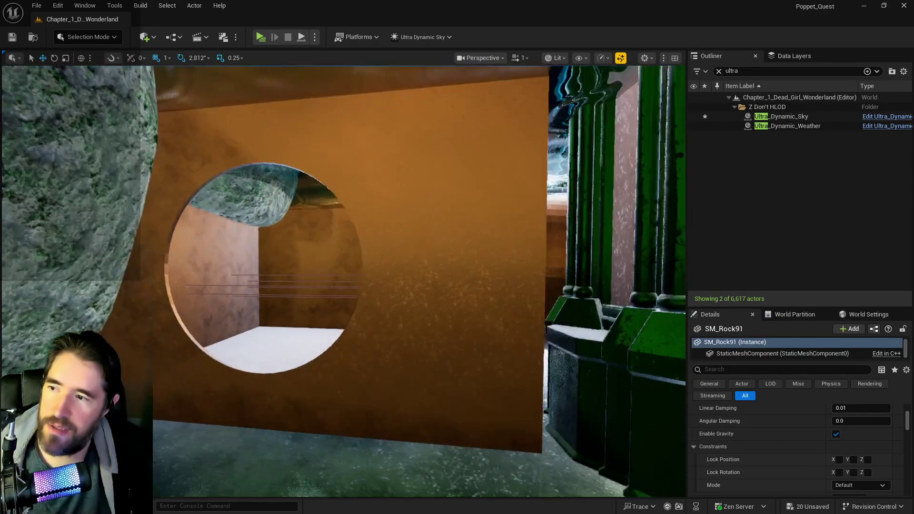
pyautogui.press('s')
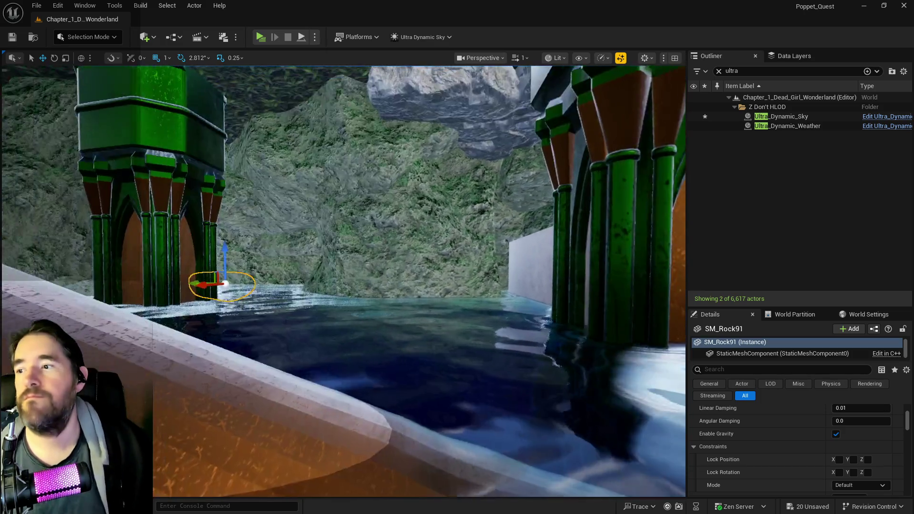
pyautogui.moveTo(446, 295)
pyautogui.mouseDown()
pyautogui.moveTo(481, 288)
pyautogui.moveTo(381, 295)
pyautogui.mouseUp()
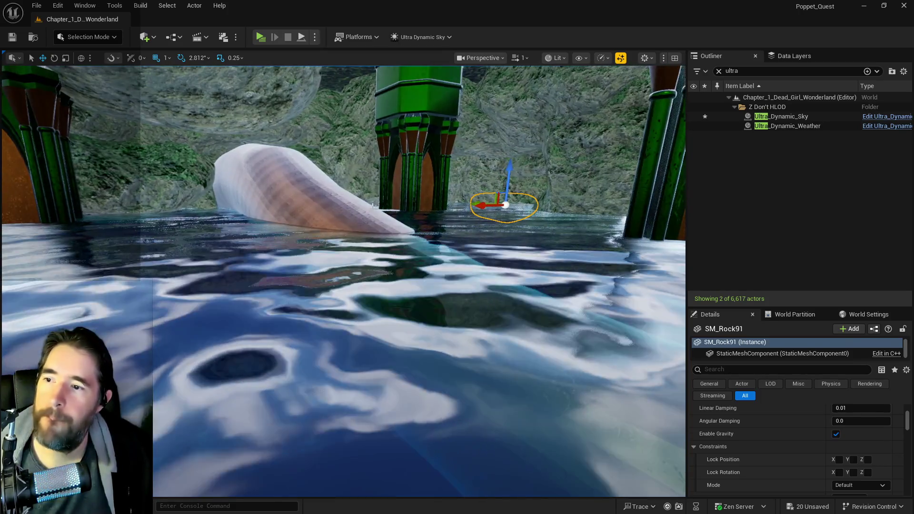
pyautogui.click(377, 220)
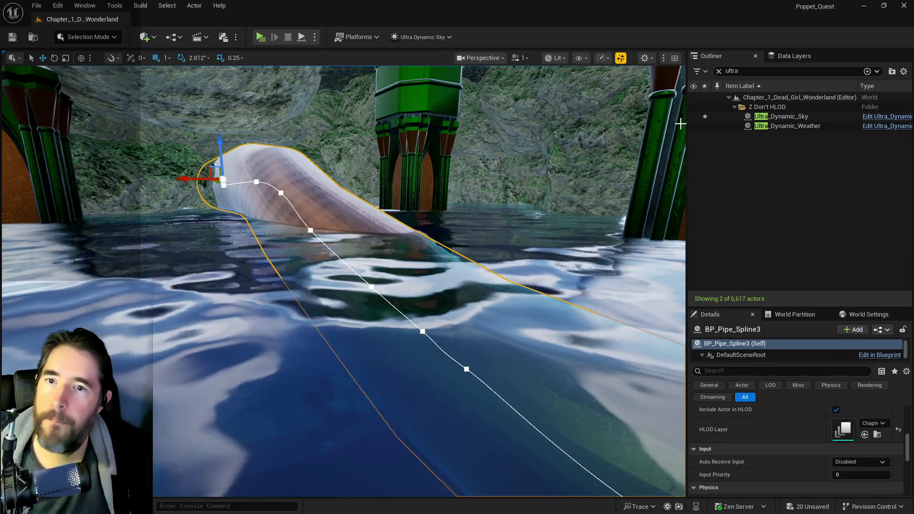
# Frame the BP_Pipe_Spline6 ring and rotate it 90 degrees around the vertical axis
pyautogui.click(719, 71)
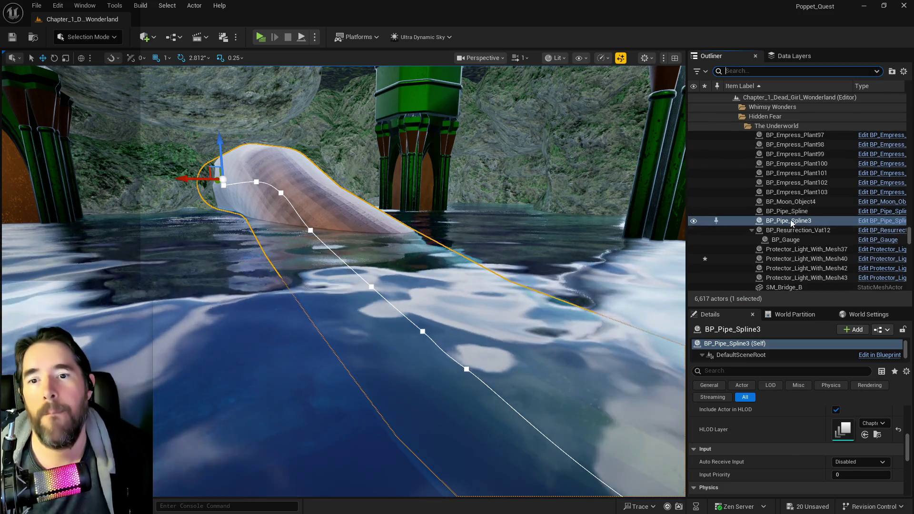
pyautogui.rightClick(792, 222)
pyautogui.click(695, 174)
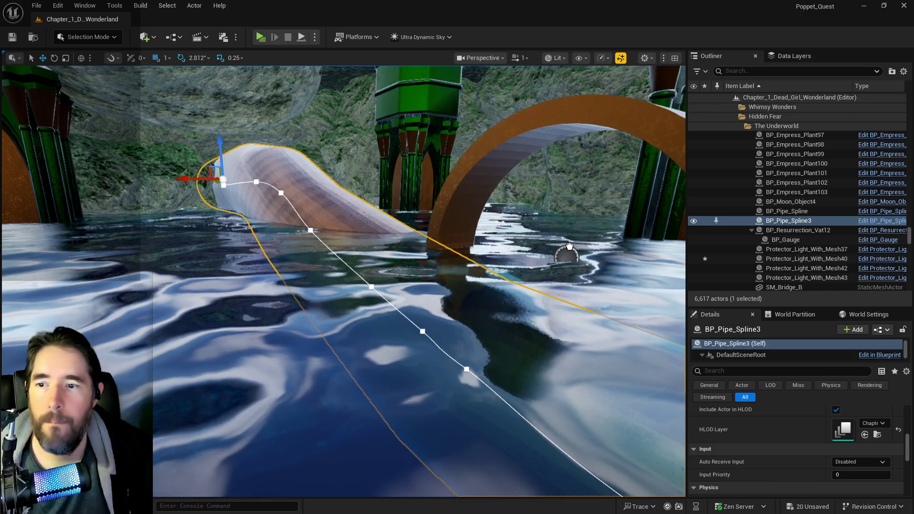
pyautogui.press('f')
pyautogui.press('e')
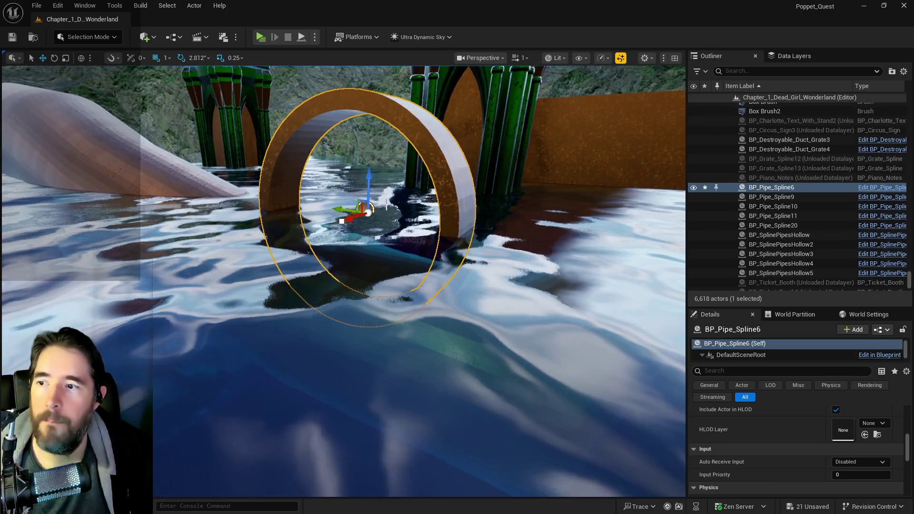
pyautogui.moveTo(365, 220)
pyautogui.mouseDown()
pyautogui.moveTo(323, 220)
pyautogui.moveTo(402, 200)
pyautogui.moveTo(403, 162)
pyautogui.moveTo(287, 174)
pyautogui.moveTo(286, 280)
pyautogui.mouseUp()
# Slide the pipe ring along Y until its opening sits in the orange wall
pyautogui.press('w')
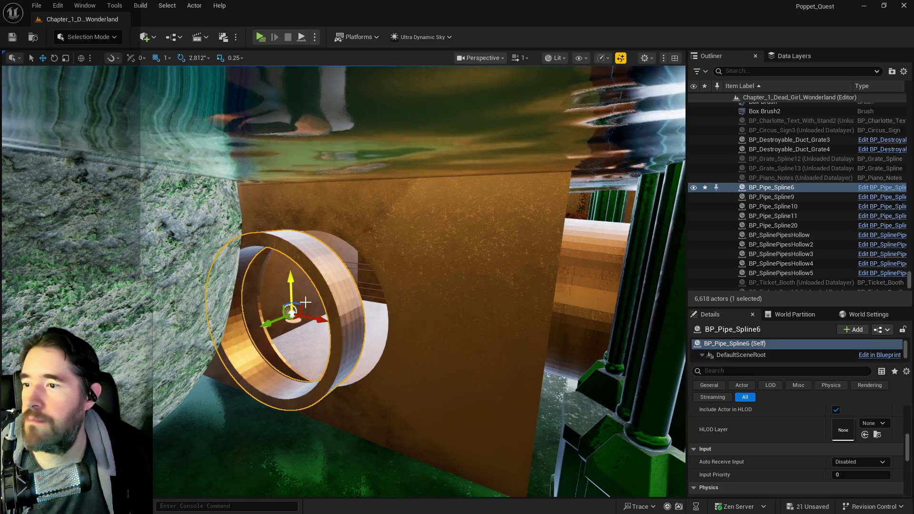
pyautogui.moveTo(290, 327); pyautogui.dragTo(322, 288)
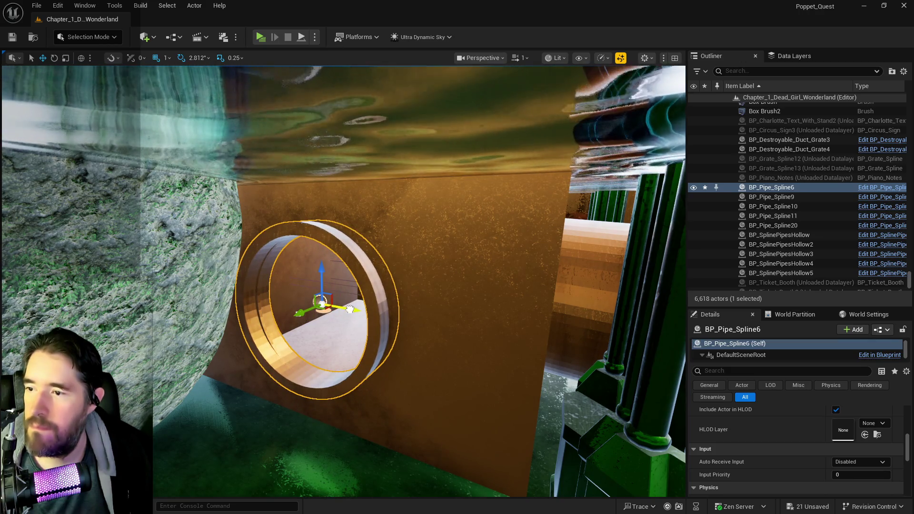
pyautogui.moveTo(354, 310); pyautogui.dragTo(243, 318)
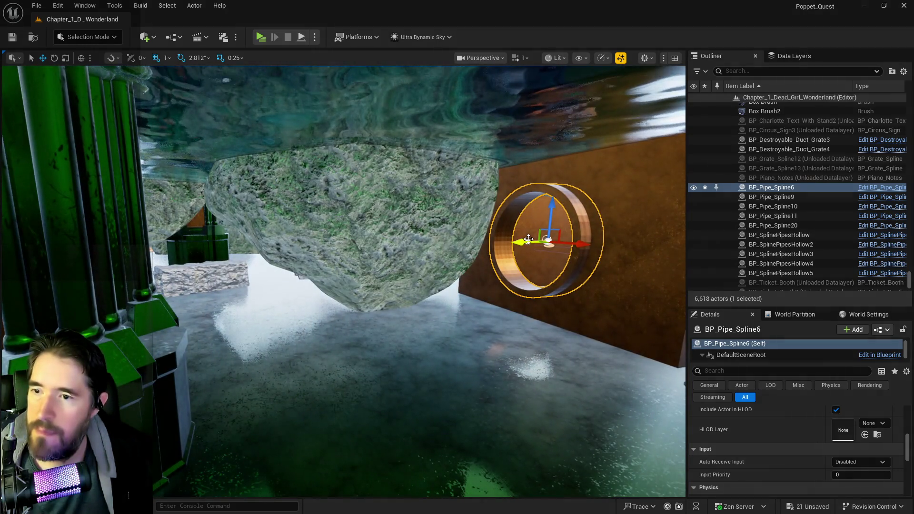
pyautogui.click(528, 239)
# Lengthen BP_Pipe_Spline6's spline leftward past the green pillars, then select BP_Pipe_Spline
pyautogui.moveTo(509, 241); pyautogui.dragTo(456, 251)
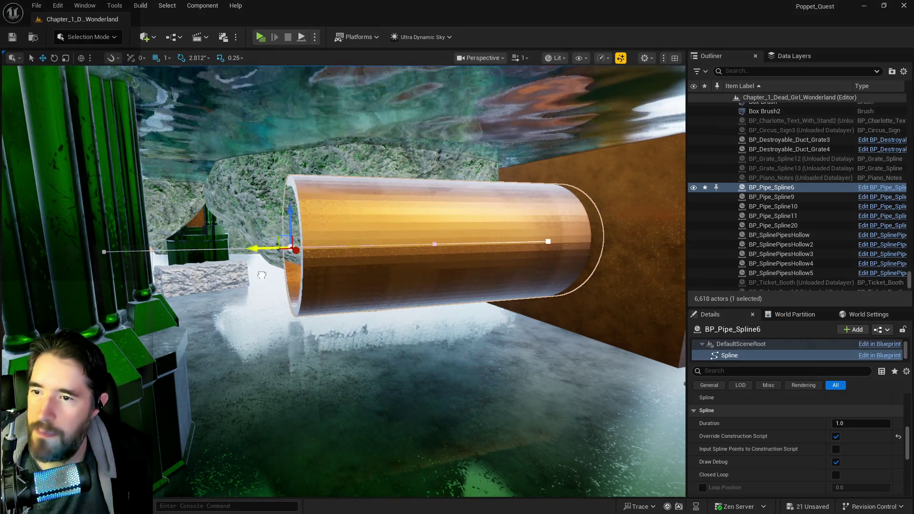
pyautogui.moveTo(261, 276); pyautogui.dragTo(143, 275)
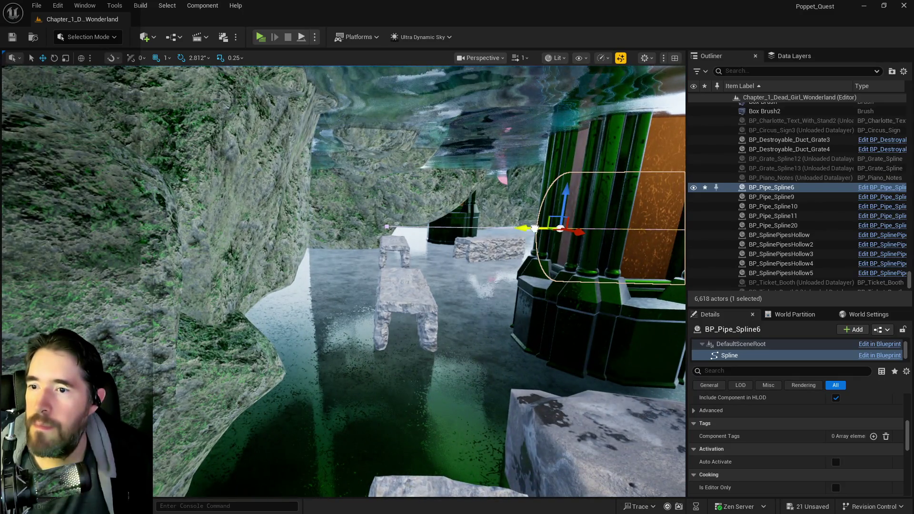
pyautogui.moveTo(534, 227); pyautogui.dragTo(349, 242)
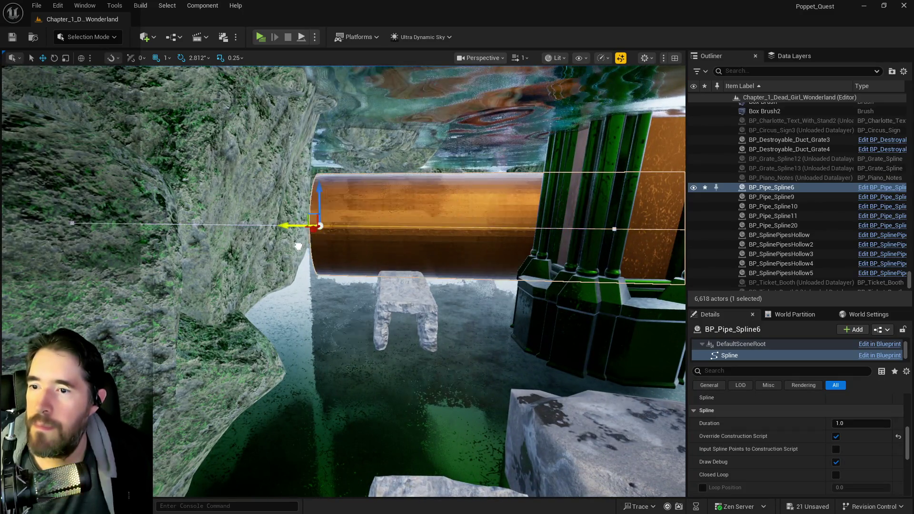
pyautogui.scroll(3, 186, 257)
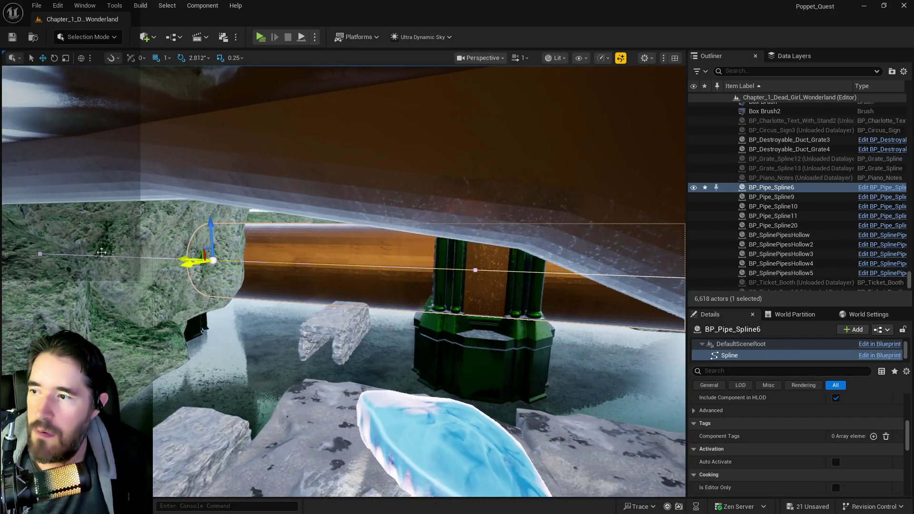
pyautogui.moveTo(183, 260); pyautogui.dragTo(223, 261)
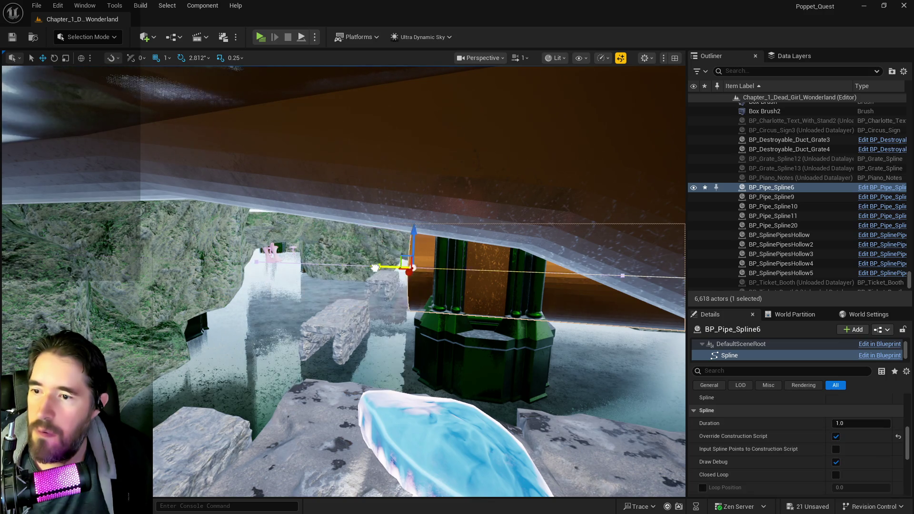
pyautogui.moveTo(477, 276); pyautogui.dragTo(437, 280)
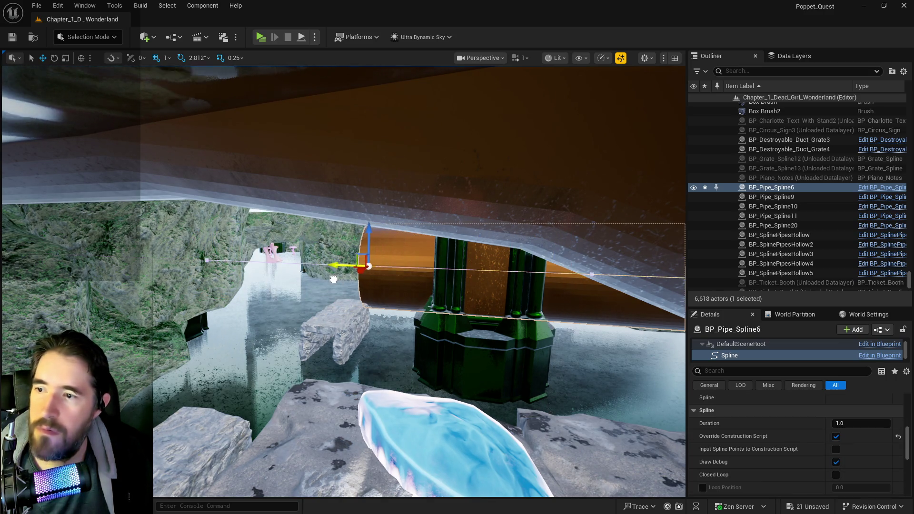
pyautogui.moveTo(333, 279); pyautogui.dragTo(313, 279)
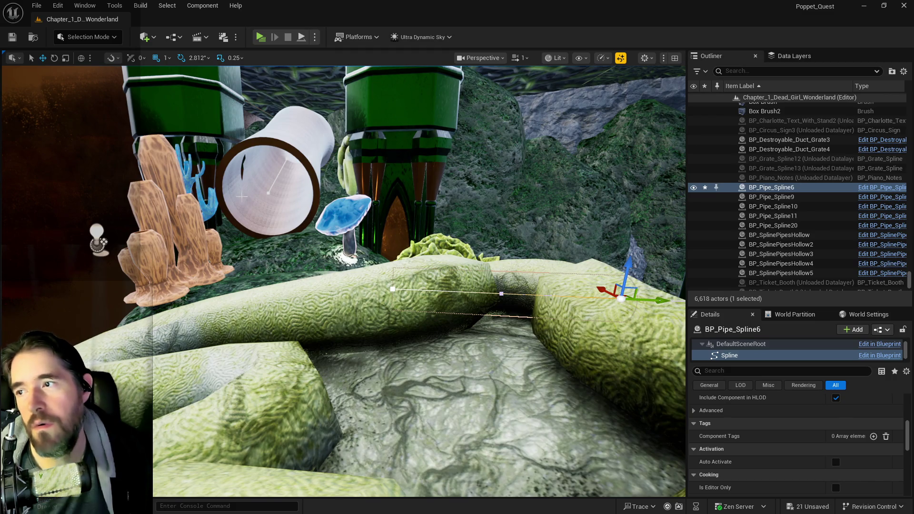
pyautogui.click(272, 185)
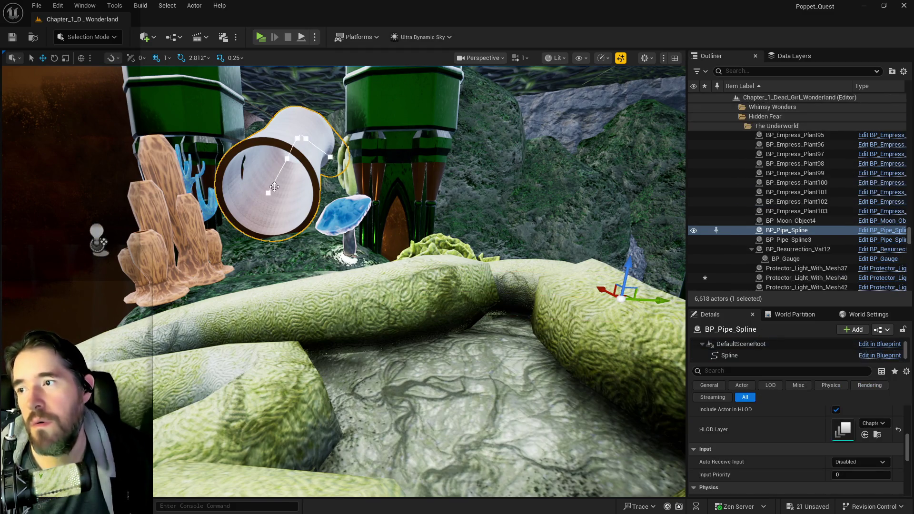
pyautogui.click(272, 186)
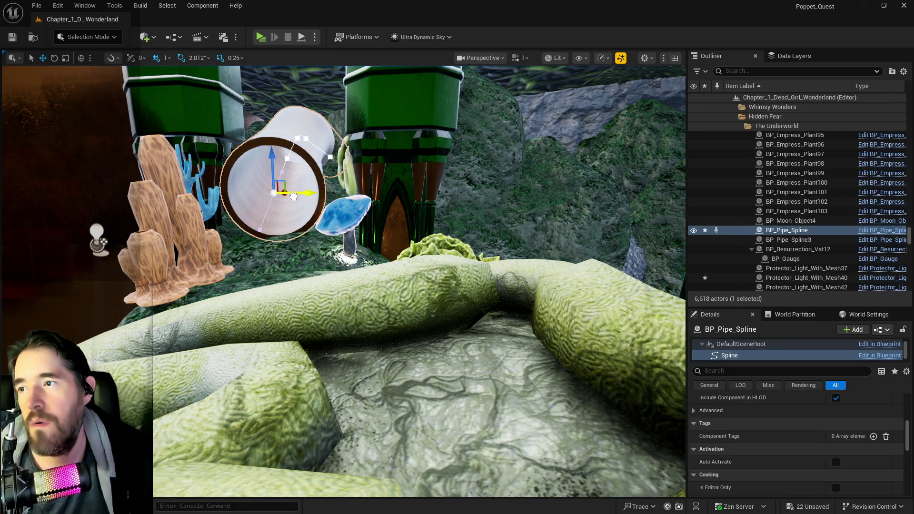